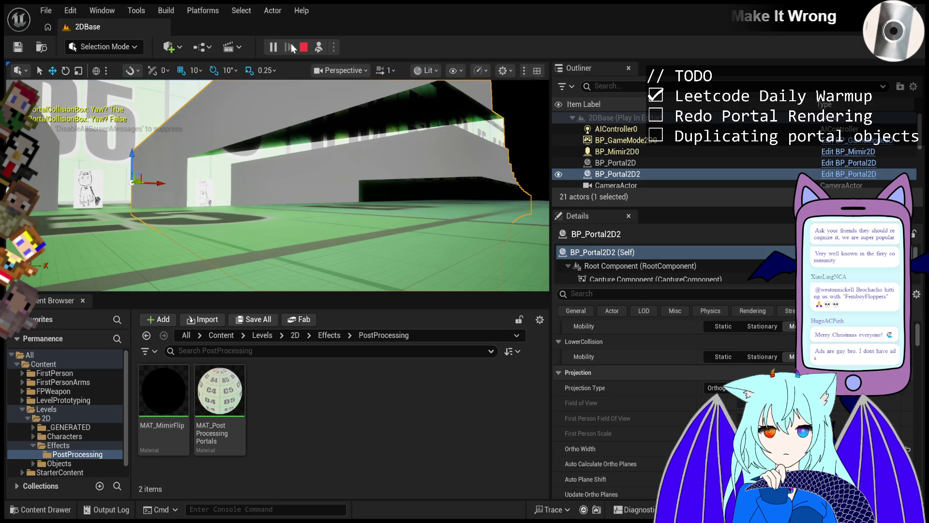
Stop the running 2DBase play-test, relaunch it with Alt+P, then exit it with Escape.
click(302, 48)
key(alt+p)
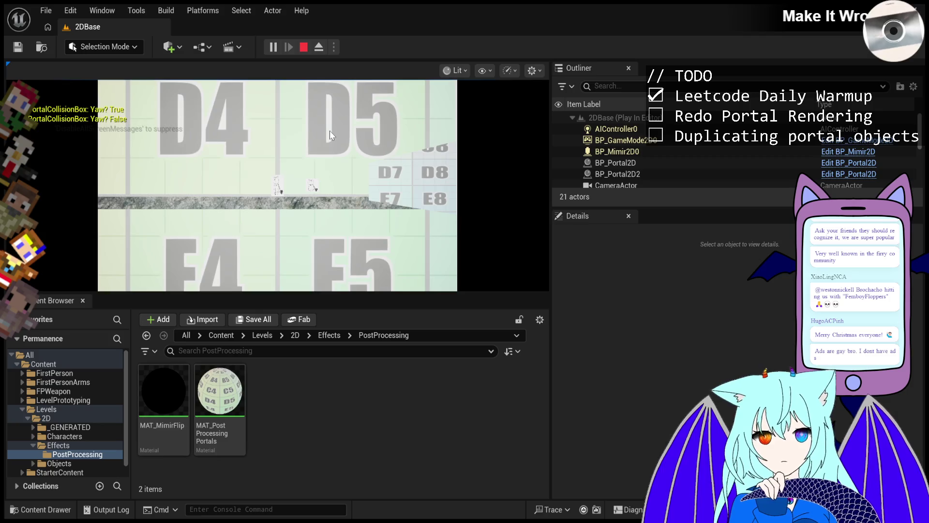
key(Escape)
Start the play-test and select BP_Portal2D2 in the Outliner, passing through BP_Portal2D.
click(275, 47)
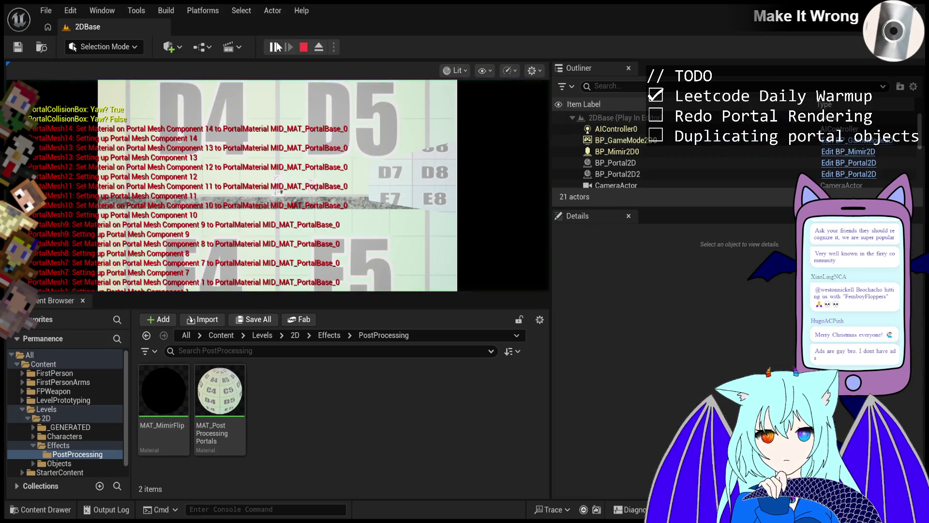
click(648, 163)
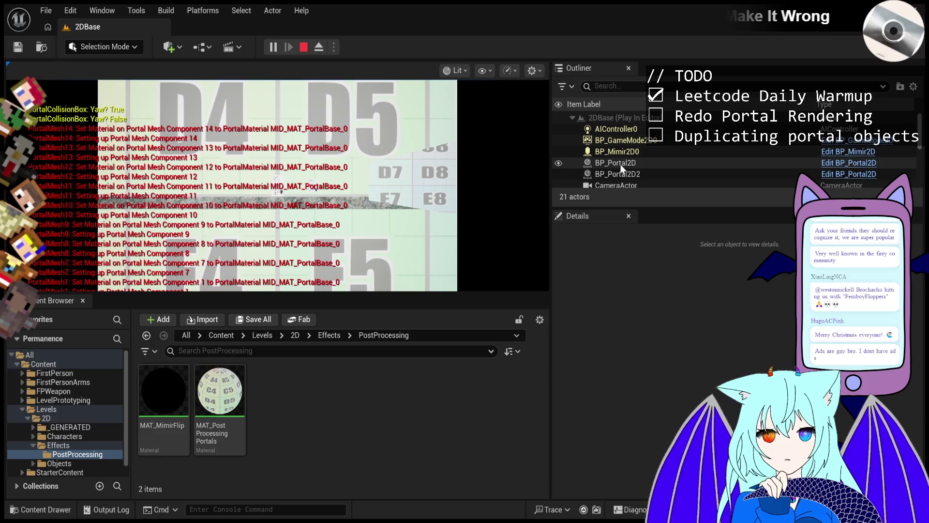
key(Up)
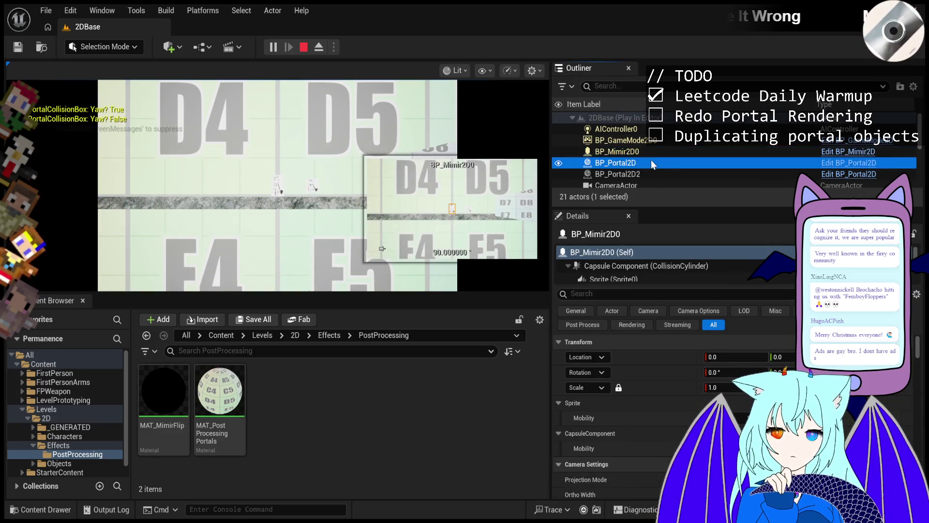
key(Down)
click(652, 175)
click(654, 262)
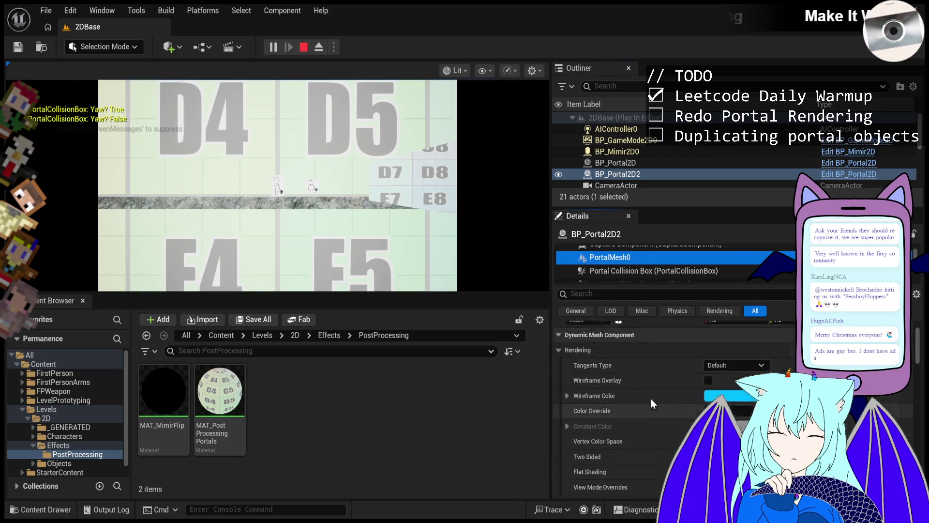
Inspect BP_Portal2D2's PortalMesh1, PortalMesh2 and PortalMesh3 components, ending back on PortalMesh1.
scroll(643, 265, down, 2)
click(642, 275)
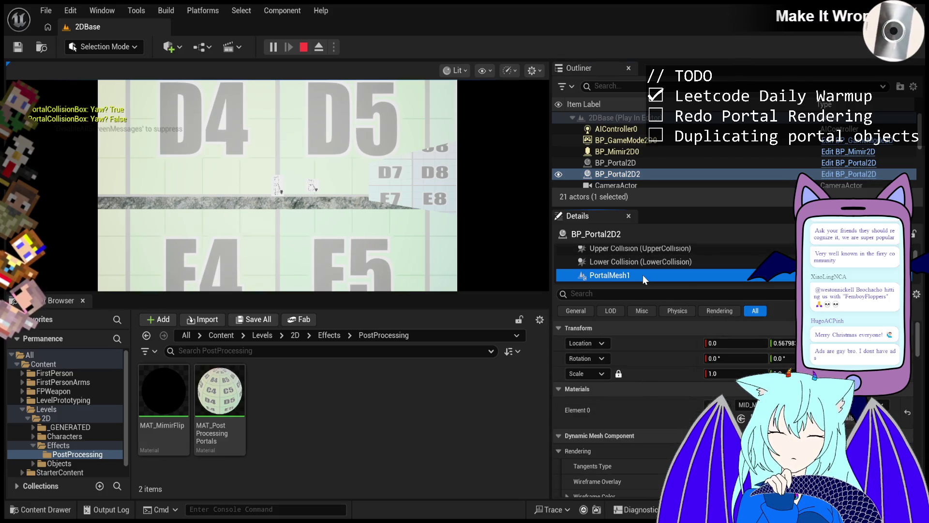
scroll(642, 274, down, 2)
scroll(643, 275, up, 1)
click(645, 269)
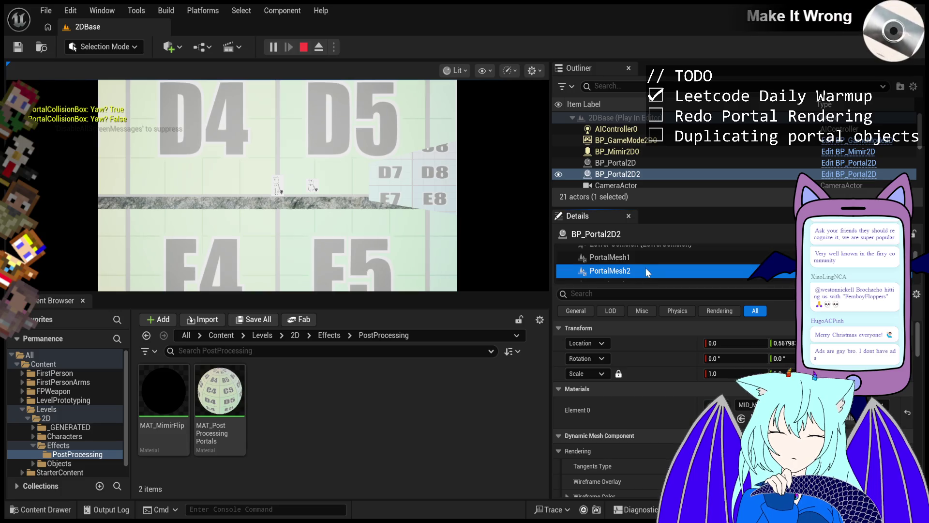
scroll(646, 268, down, 1)
click(645, 268)
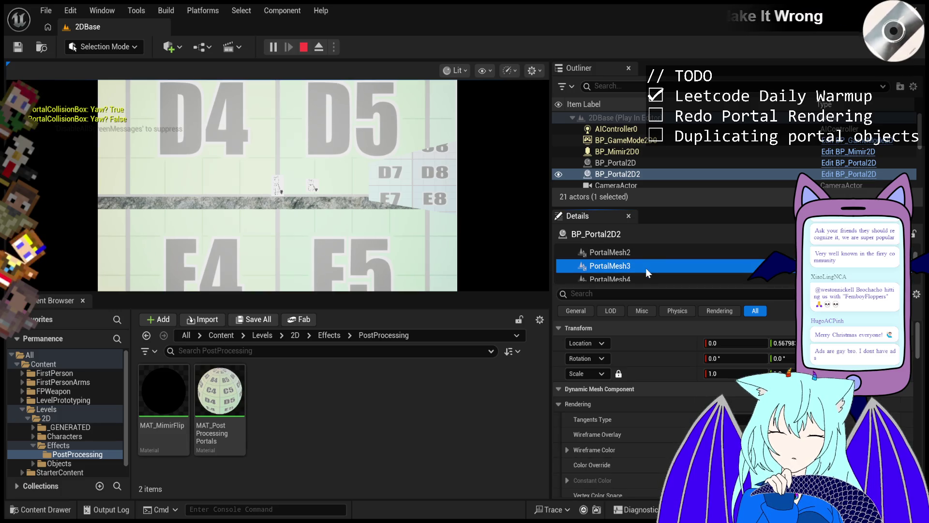
scroll(646, 268, up, 1)
click(649, 259)
Filter Details by 'Materials' and compare PortalMesh1's Element 0 portal material against PortalMesh2, then clear the filter.
click(696, 295)
text(Materials)
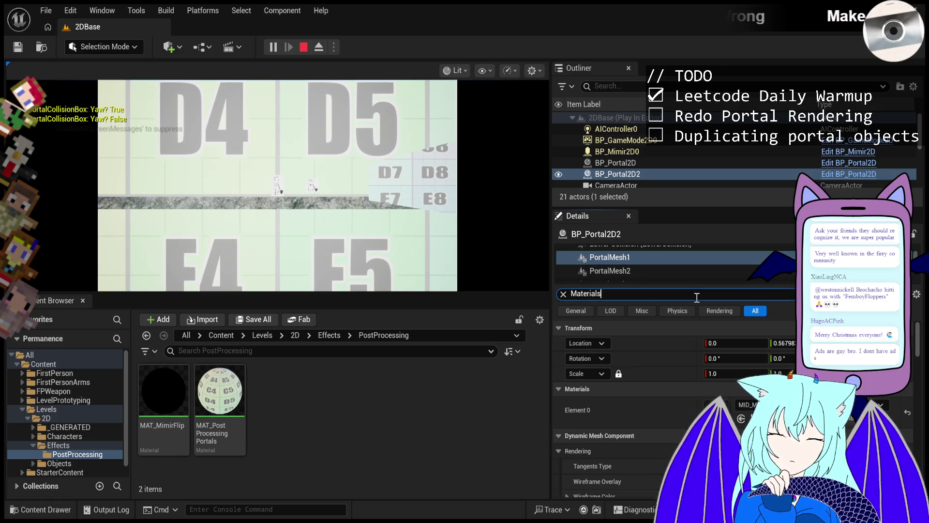
click(652, 266)
click(667, 254)
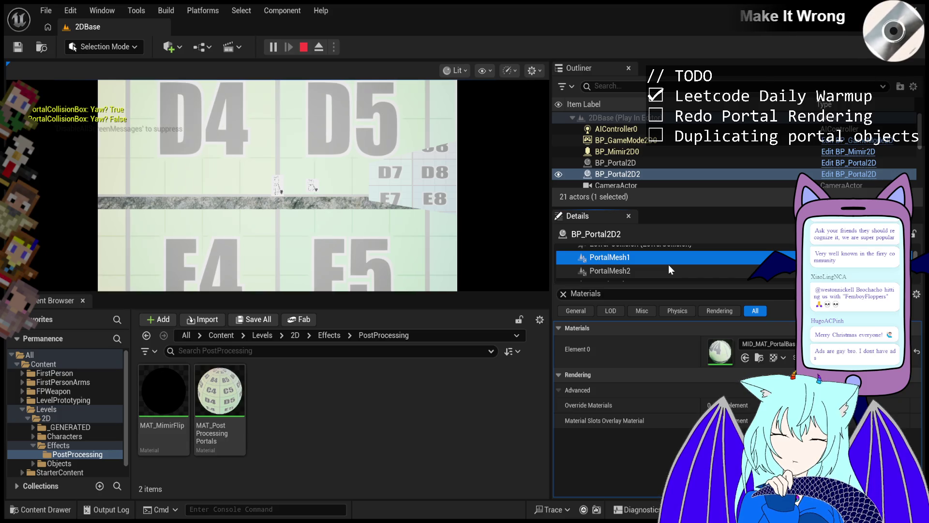
click(669, 266)
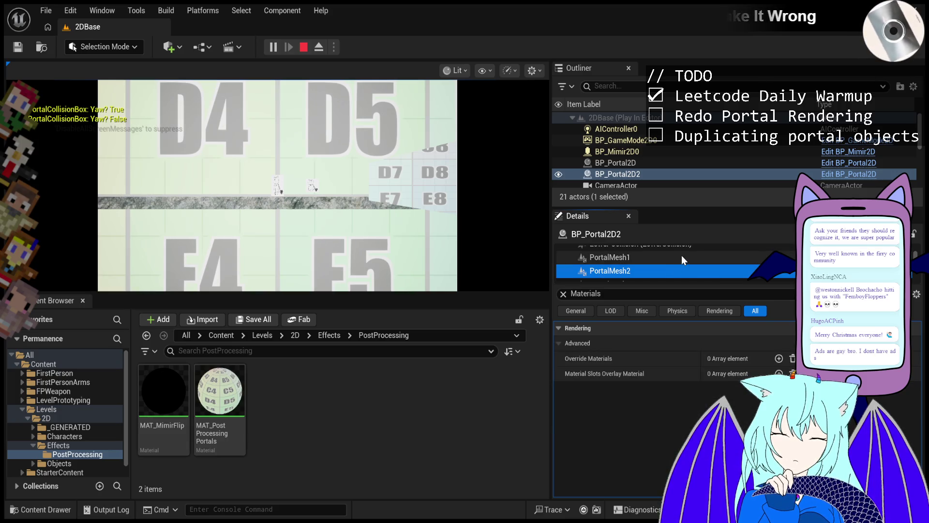
click(681, 254)
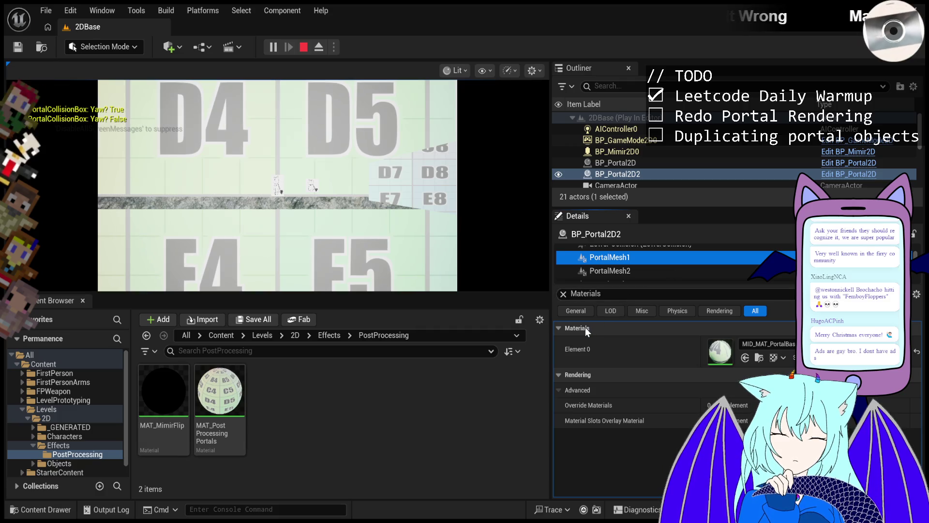
click(600, 272)
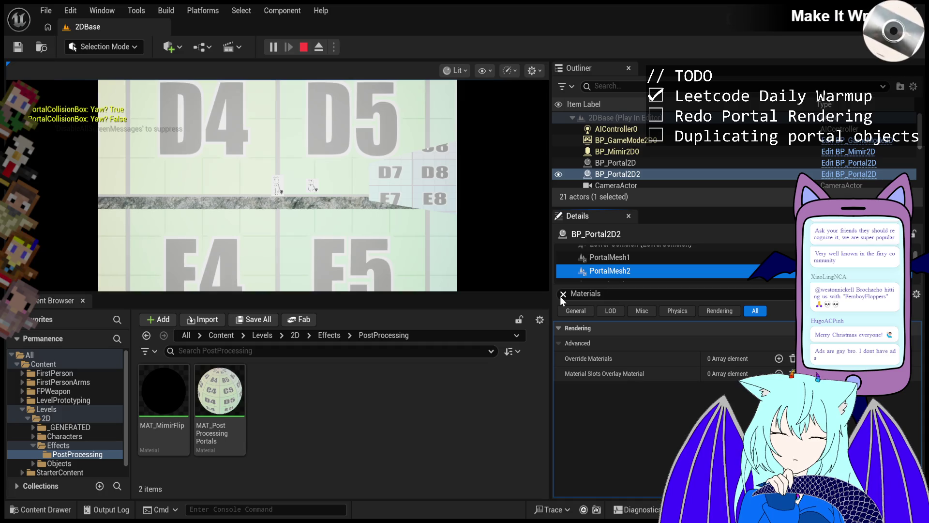
click(608, 258)
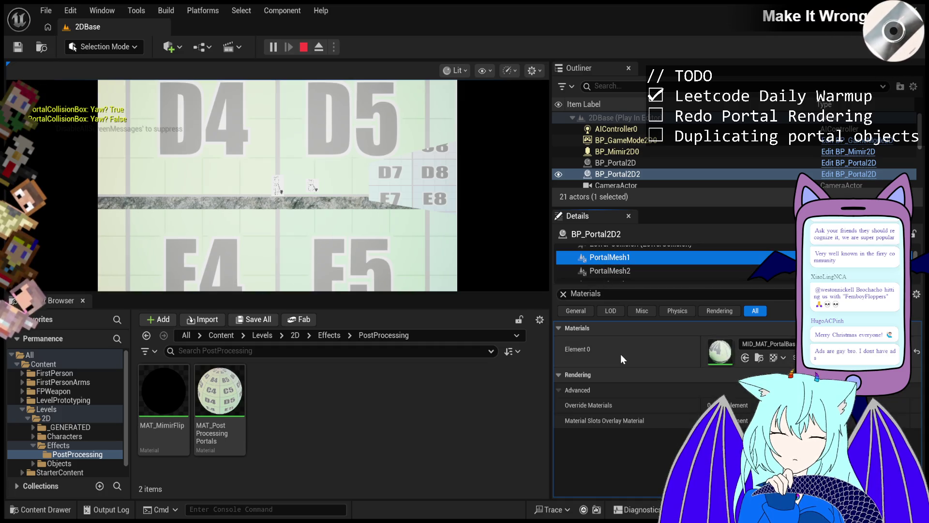
click(563, 293)
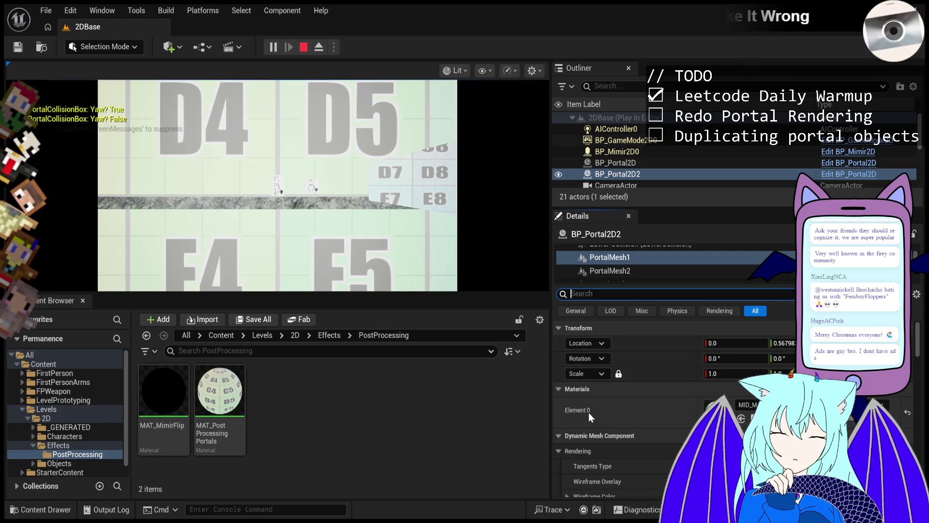
Inspect PortalMesh2, the Root Component and the whole BP_Portal2D2 actor in the Details tree.
click(617, 270)
scroll(617, 265, up, 5)
click(625, 265)
click(638, 253)
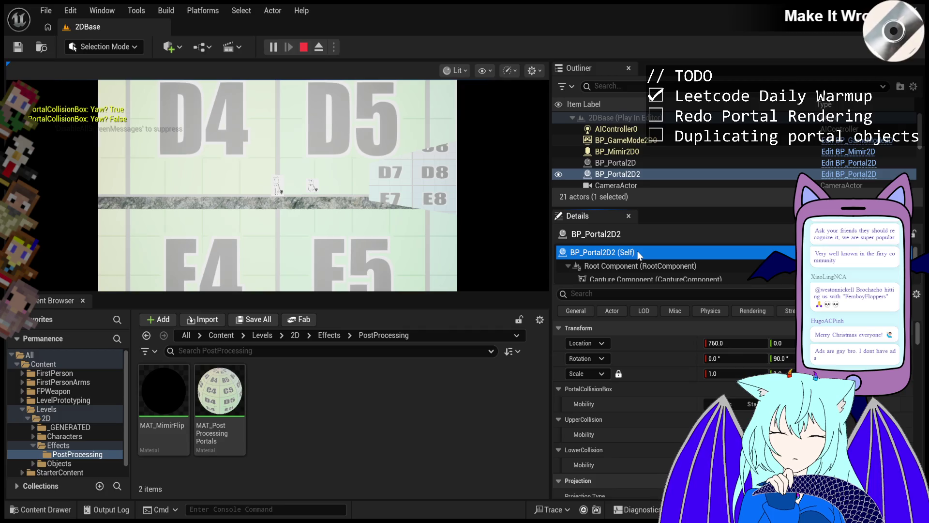
click(636, 265)
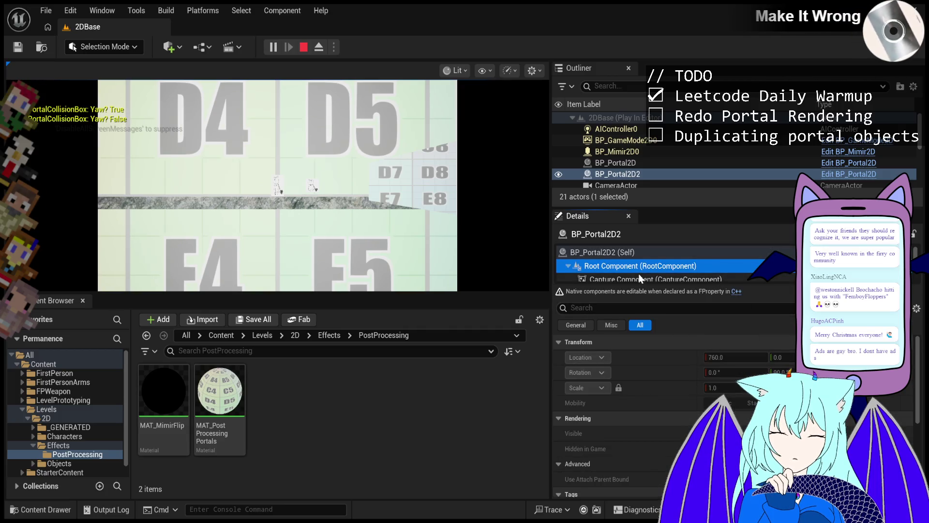
Select PortalMesh0, Lower Collision, then PortalMesh1 and scroll down to its Materials.
scroll(640, 277, down, 1)
click(640, 274)
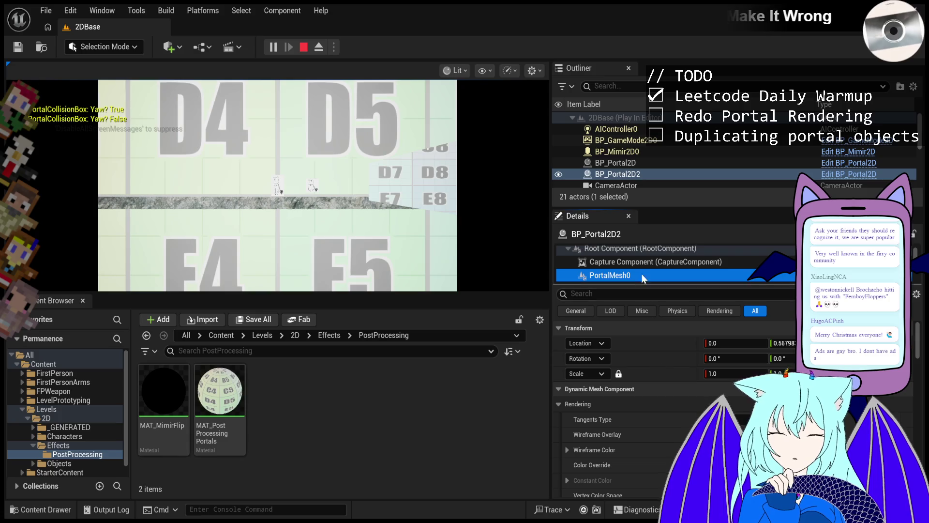
scroll(634, 264, down, 3)
click(635, 265)
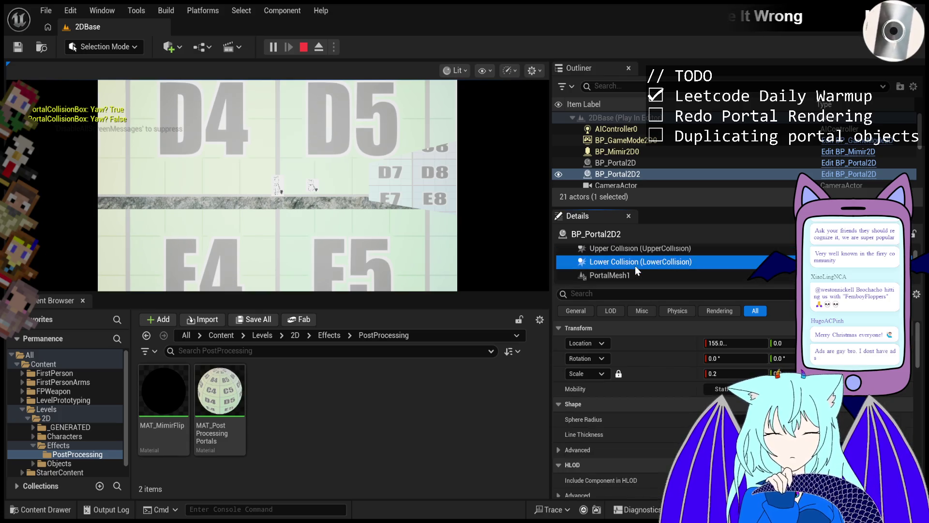
click(635, 270)
scroll(644, 389, down, 2)
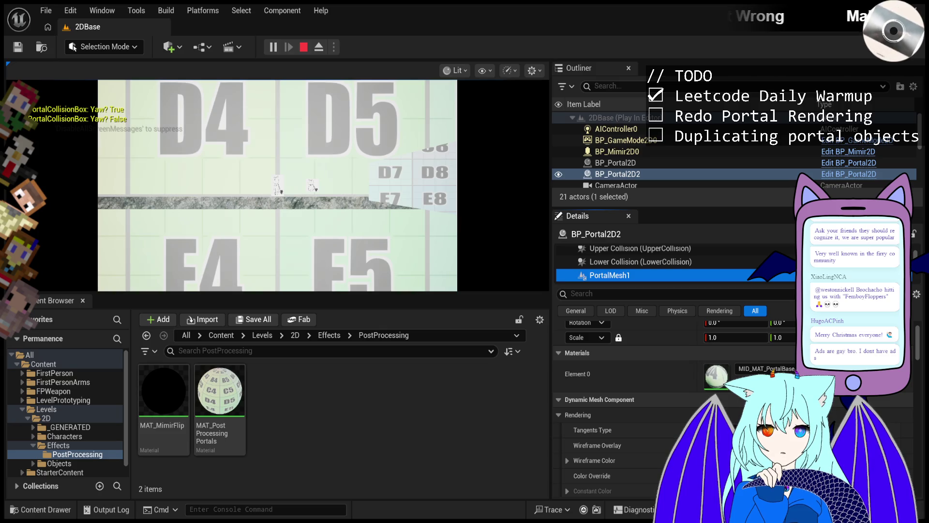
Restart the 2DBase play-test, eject with F8 and move the free camera toward the cat sprites.
click(298, 48)
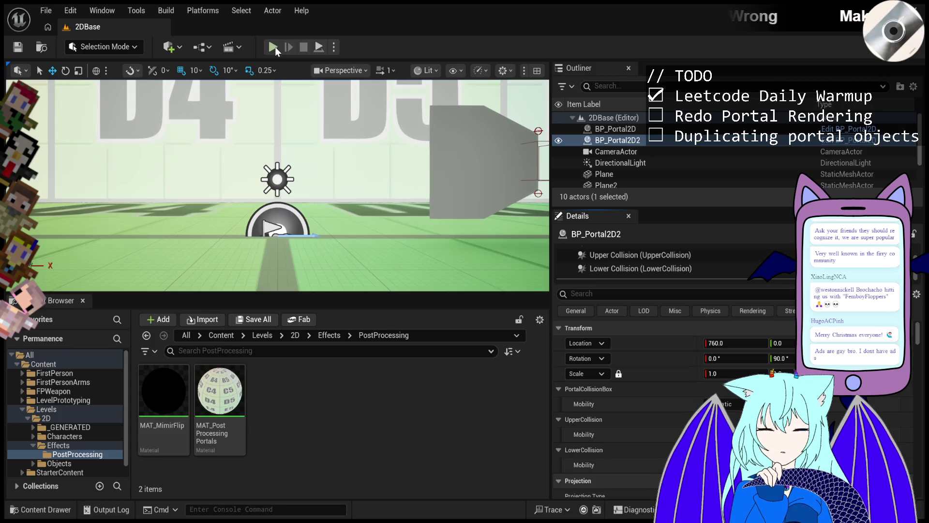
click(274, 47)
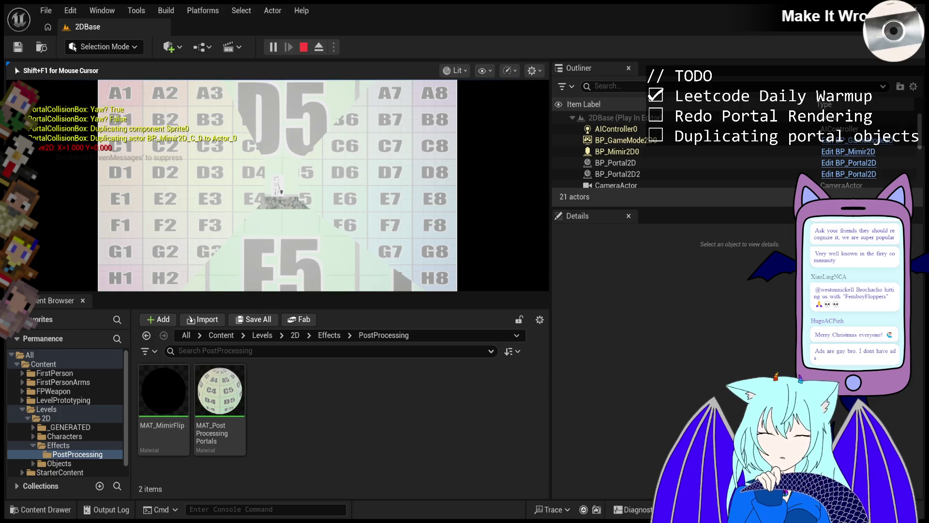
key(F8)
key(Up)
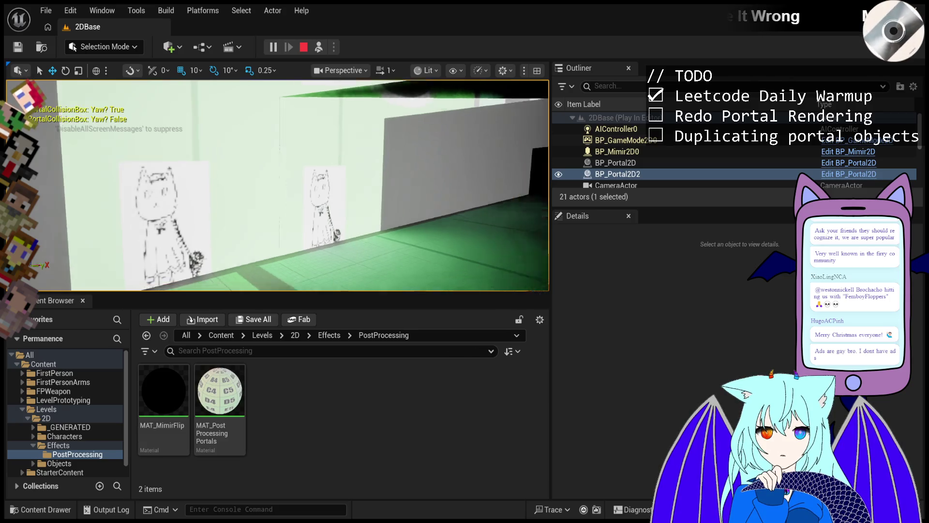
Turn the free camera along the corridor, then stop the play-test.
key(Left)
key(Left)
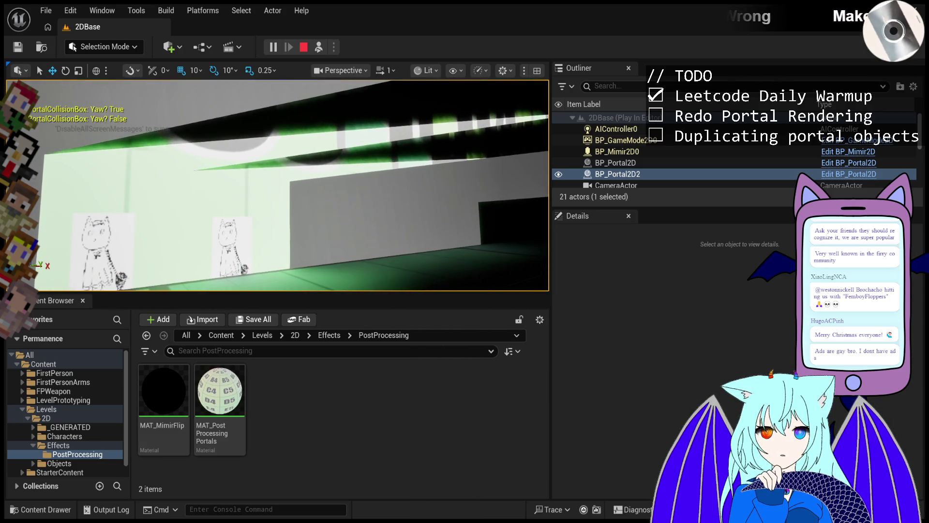
key(Escape)
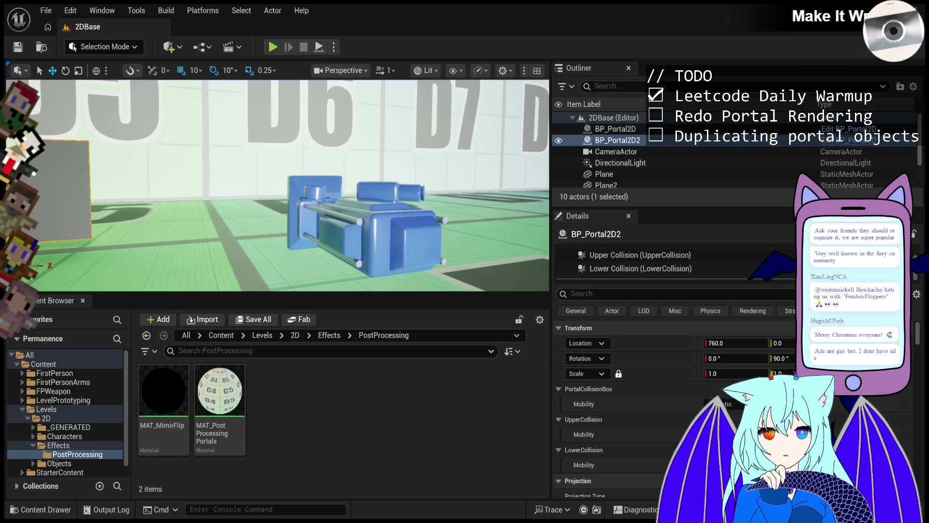
Play the 2DBase level, eject with F8 to view the portals, then stop the session.
click(273, 47)
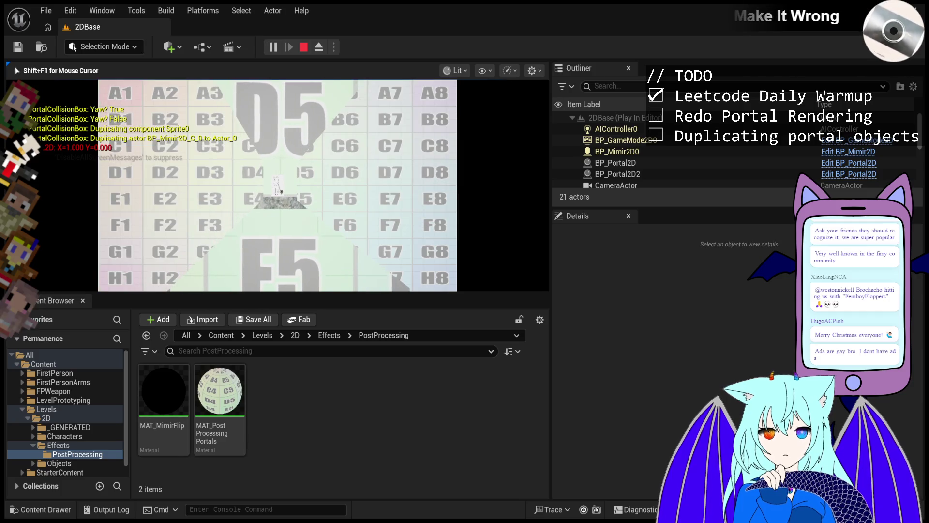
key(F8)
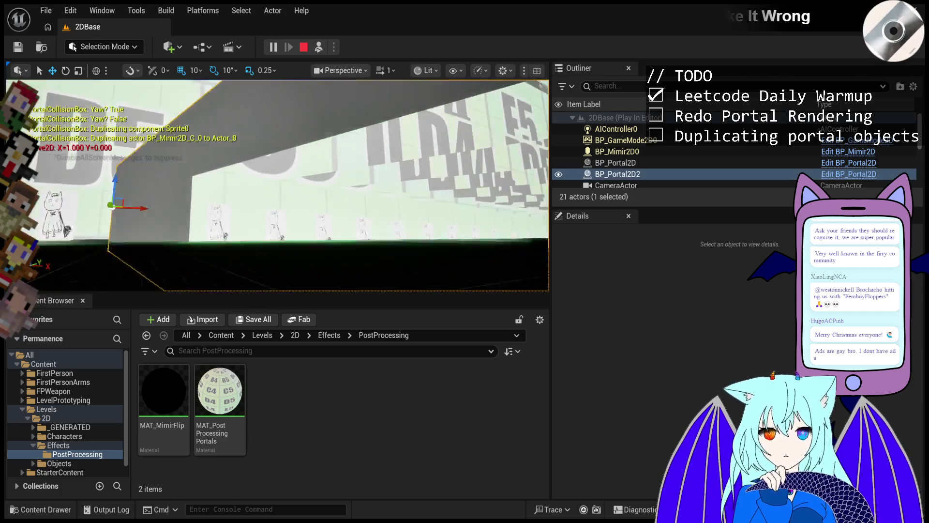
key(Escape)
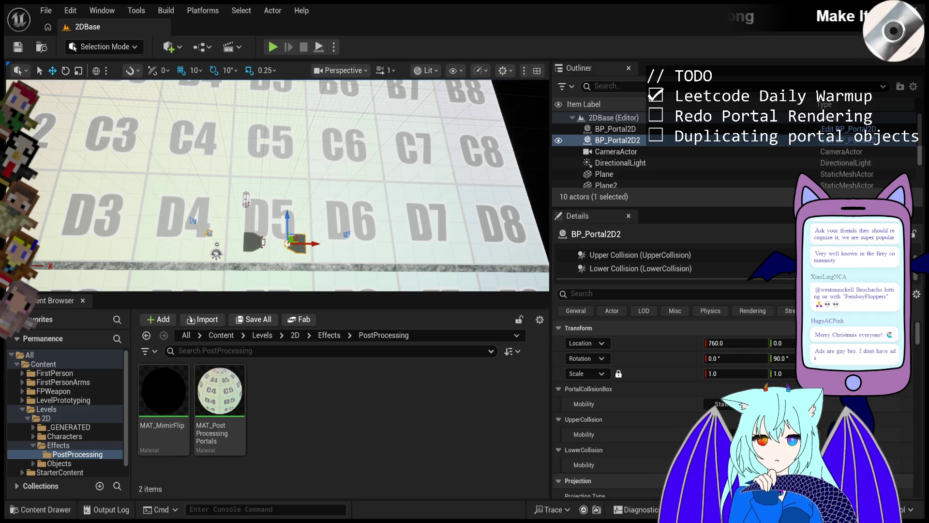
Play the level, move the character right, then eject and fly down the corridor toward the portal.
click(272, 47)
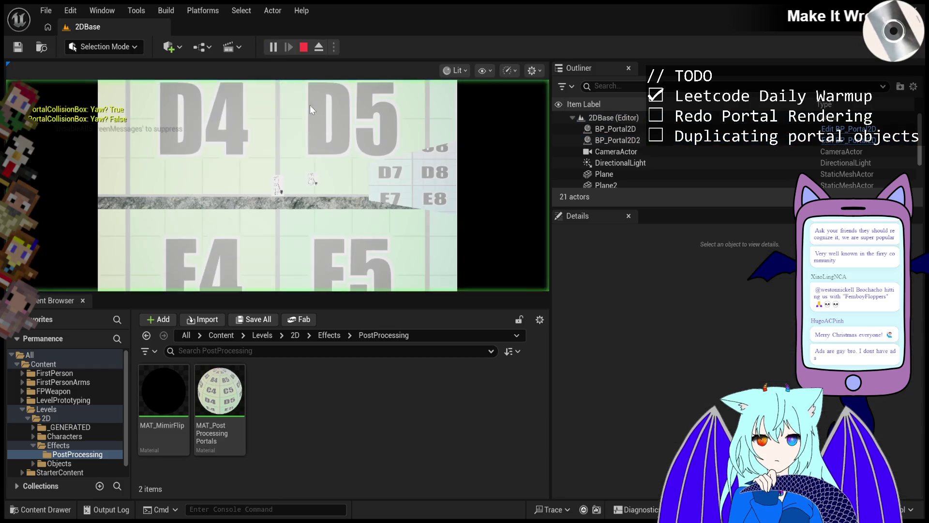
key(d)
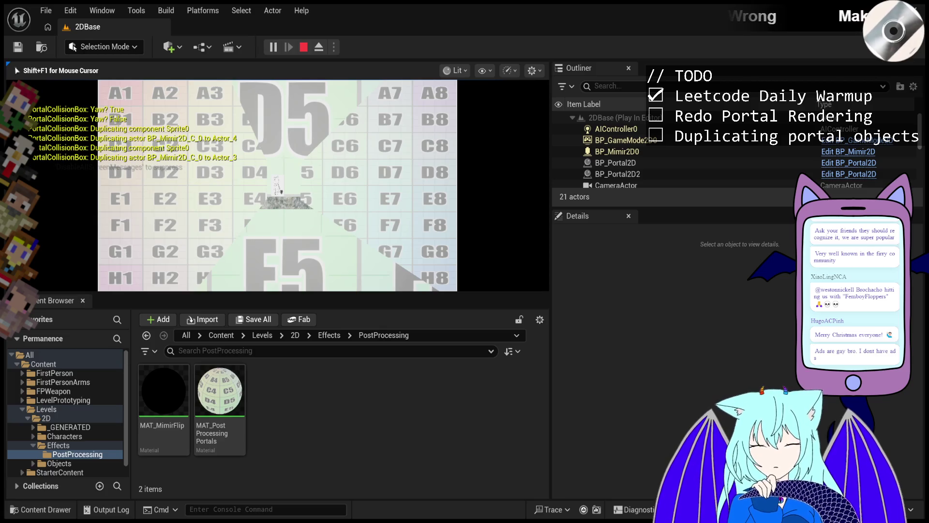
key(F8)
drag(355, 150, 295, 139)
Select a TestChar copy along the corridor, repossess the player, then eject again.
click(352, 208)
drag(352, 207, 266, 186)
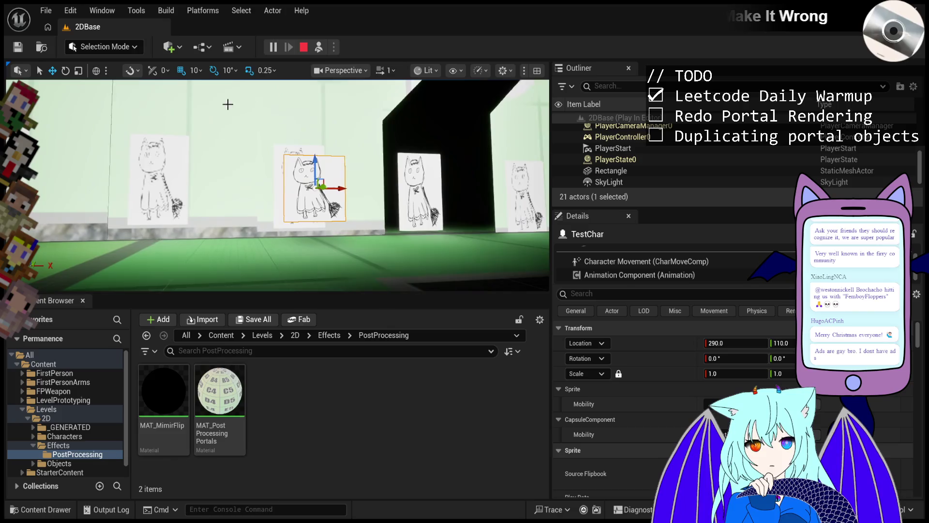
click(319, 47)
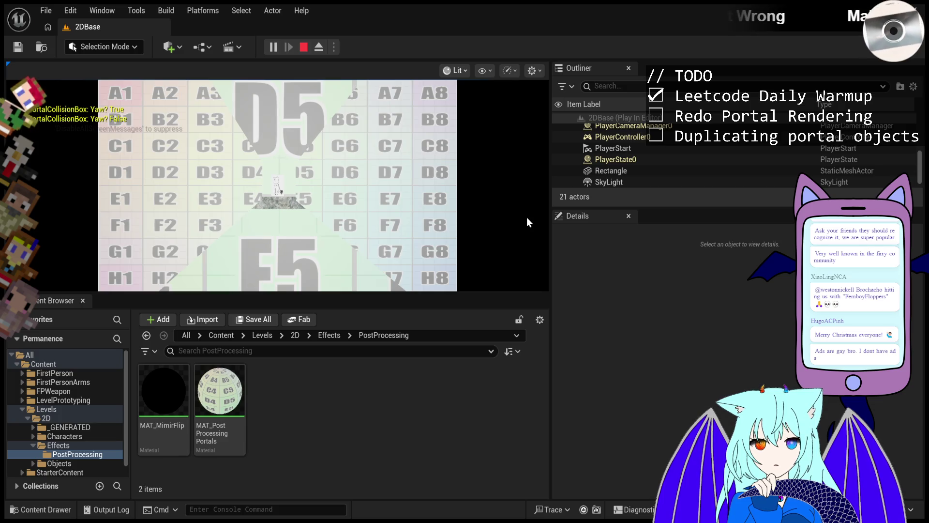
click(319, 52)
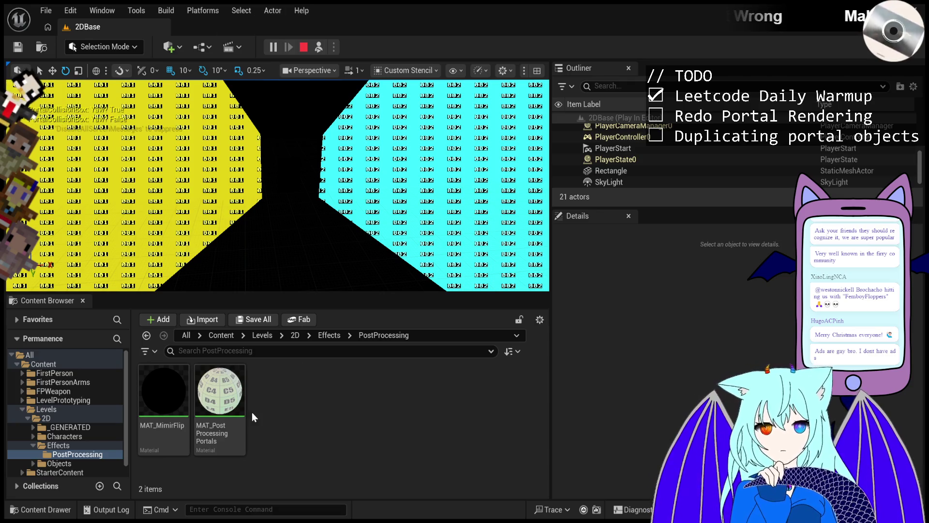
Select the MAT_PostProcessingPortals material in the Content Browser.
click(223, 383)
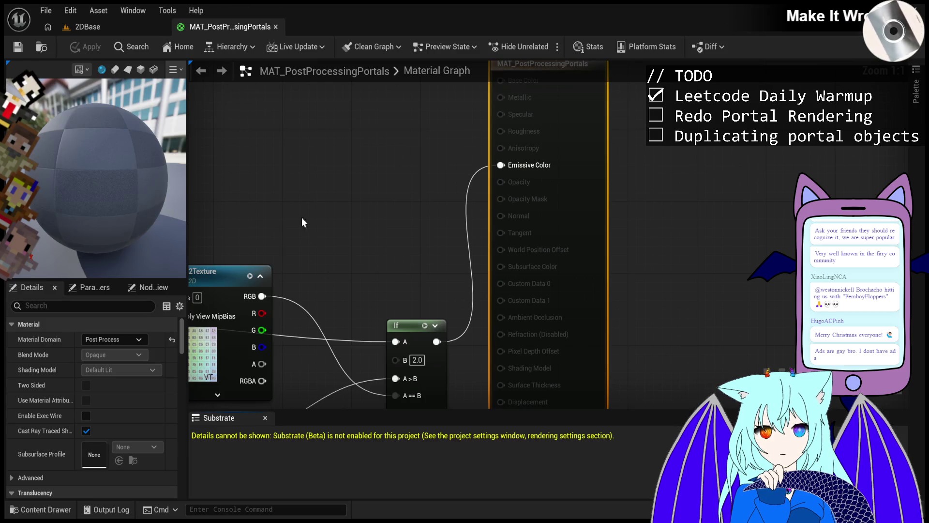
Shift the SceneTexture:CustomStencil node leftward in the MAT_PostProcessingPortals graph.
scroll(339, 227, down, 3)
scroll(368, 251, up, 5)
scroll(379, 289, down, 3)
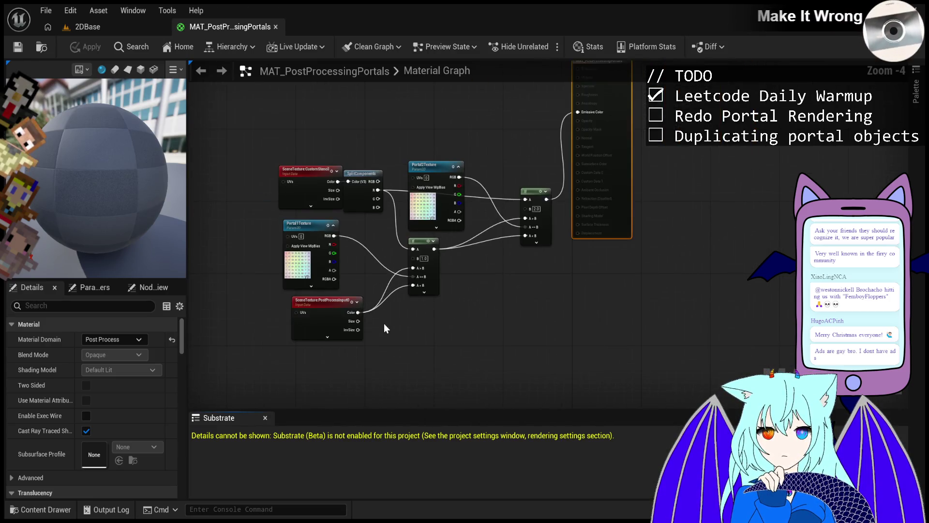
scroll(385, 323, up, 1)
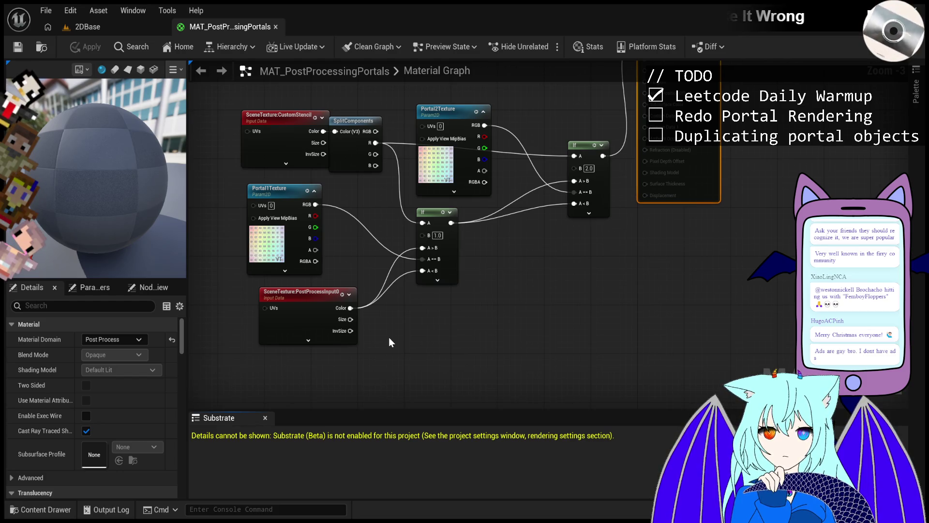
mouse_move(292, 119)
mouse_down()
mouse_move(257, 118)
mouse_move(272, 118)
mouse_up()
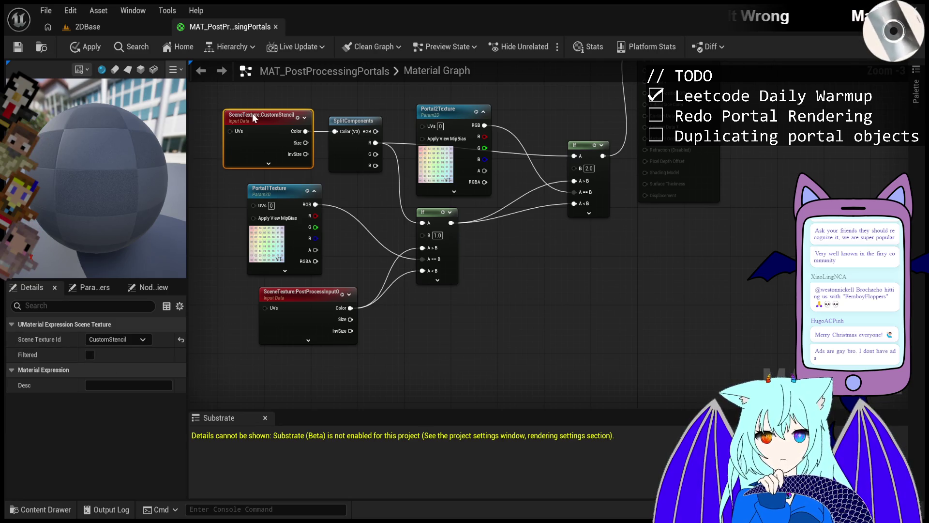
Duplicate the CustomStencil node into CustomDepth and SceneDepth scene texture nodes, stacked below PostProcessInput0.
key(ctrl+d)
mouse_move(290, 141)
mouse_down()
mouse_move(314, 162)
mouse_move(326, 245)
mouse_move(438, 321)
mouse_move(409, 345)
mouse_move(301, 363)
mouse_up()
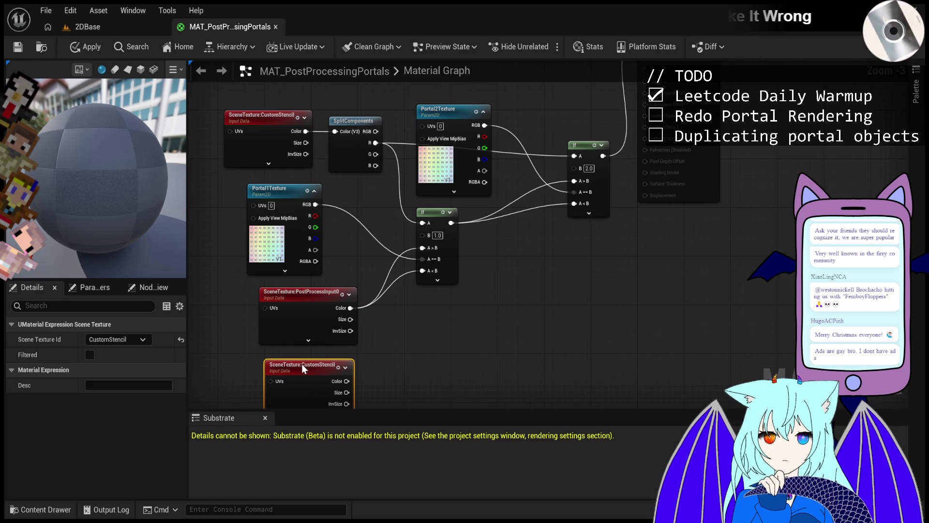
scroll(425, 285, down, 1)
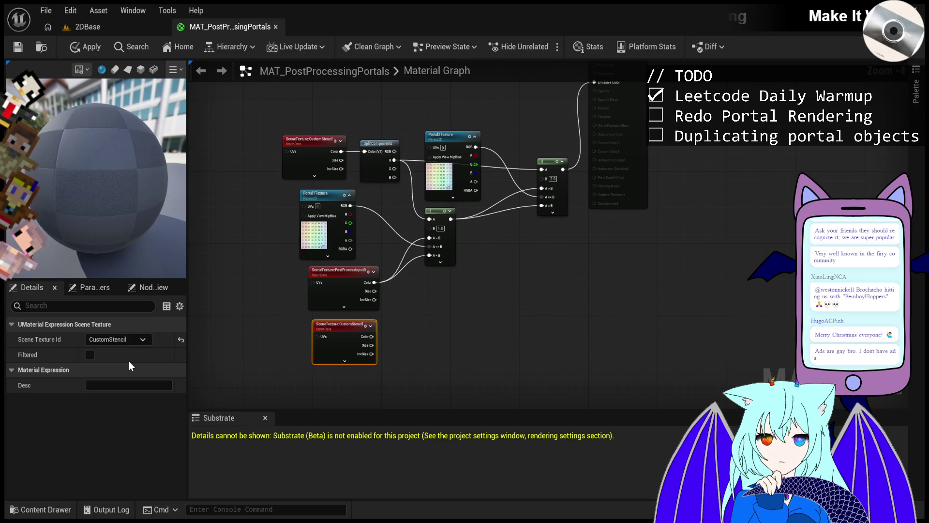
key(ctrl+z)
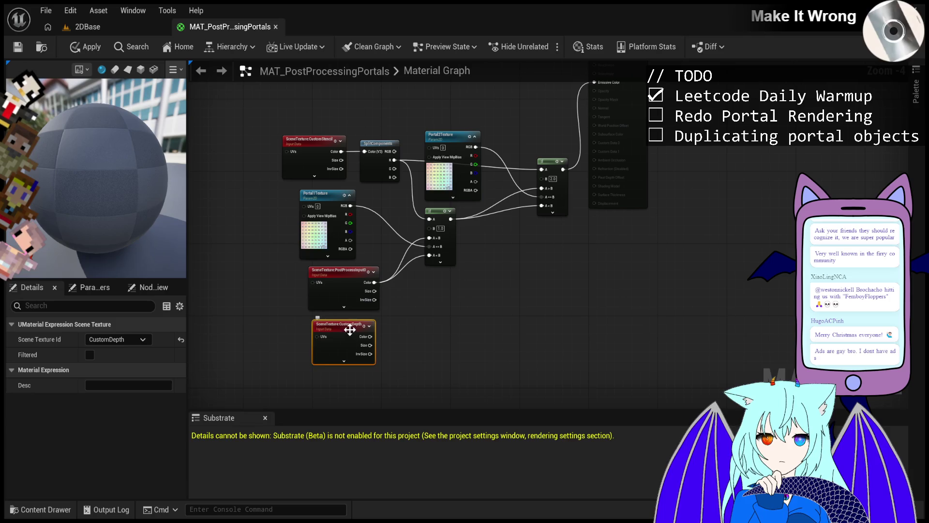
key(ctrl+d)
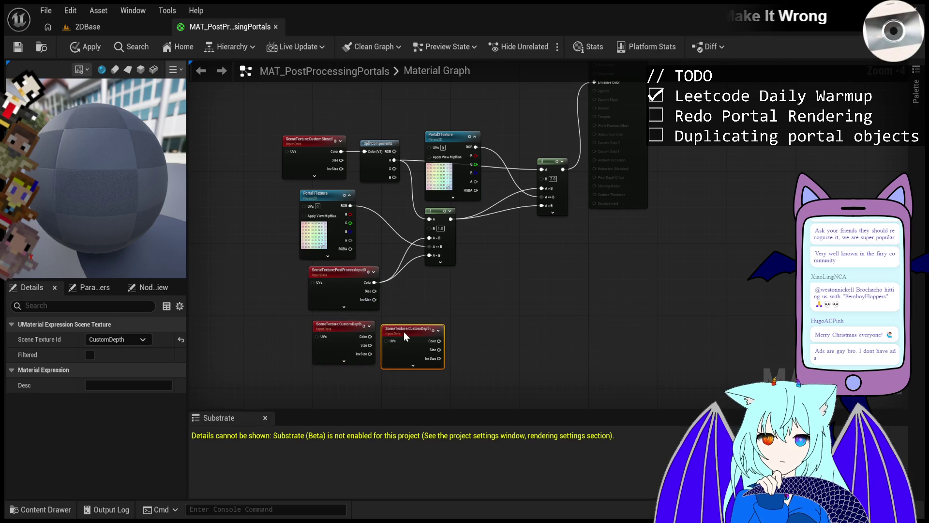
click(109, 341)
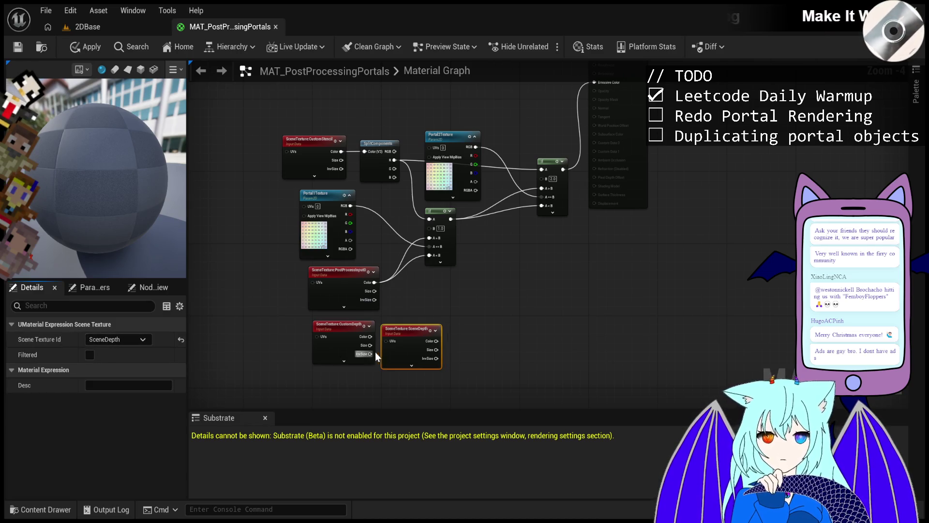
mouse_move(405, 331)
mouse_down()
mouse_move(362, 376)
mouse_move(338, 379)
mouse_up()
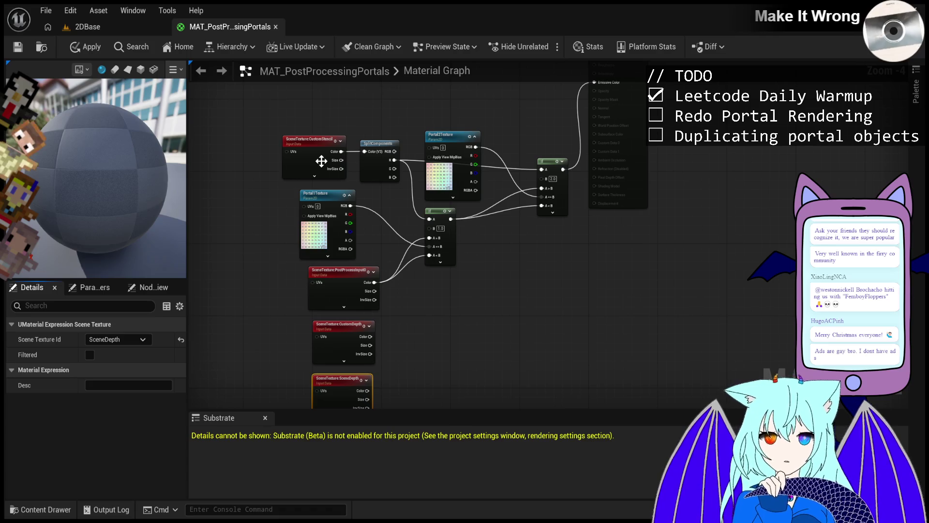
scroll(391, 324, down, 1)
scroll(391, 323, up, 3)
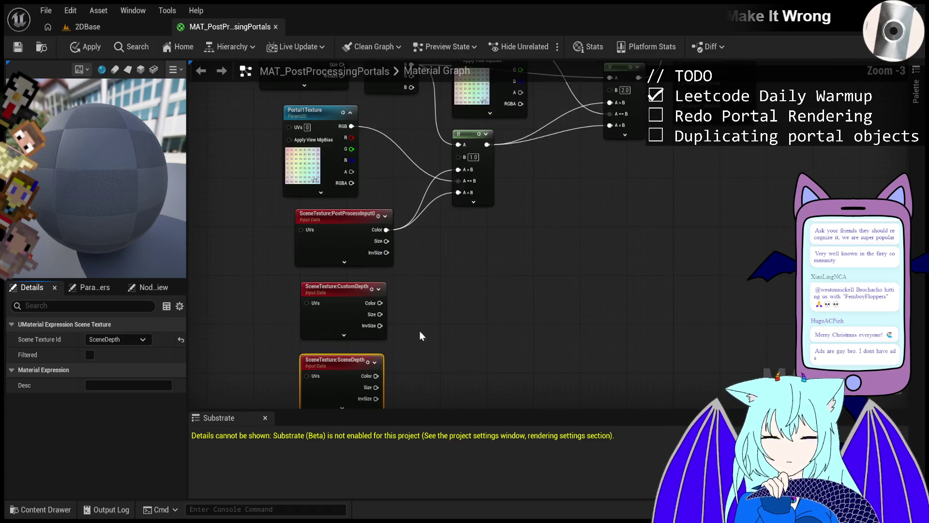
click(453, 275)
scroll(484, 261, down, 2)
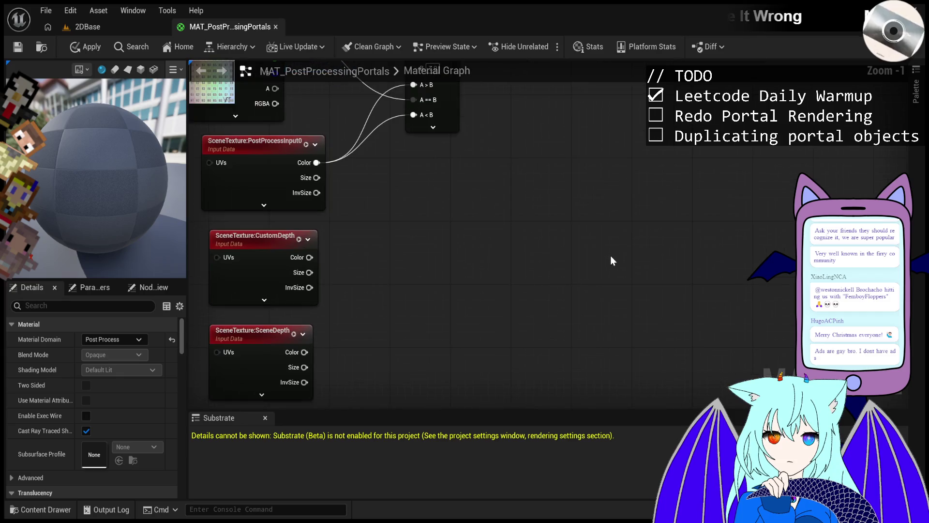
scroll(499, 271, up, 1)
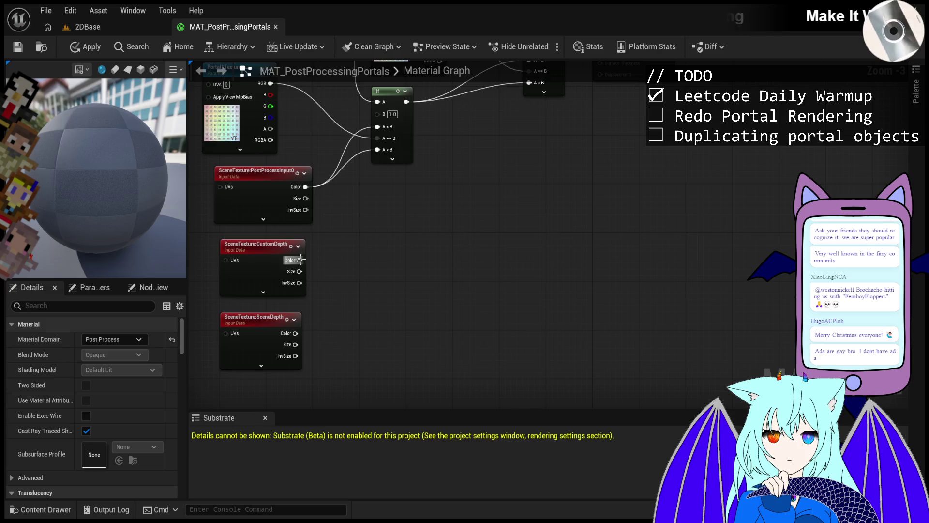
scroll(344, 250, down, 1)
scroll(411, 183, up, 1)
scroll(412, 234, down, 1)
scroll(437, 178, up, 1)
scroll(440, 203, up, 1)
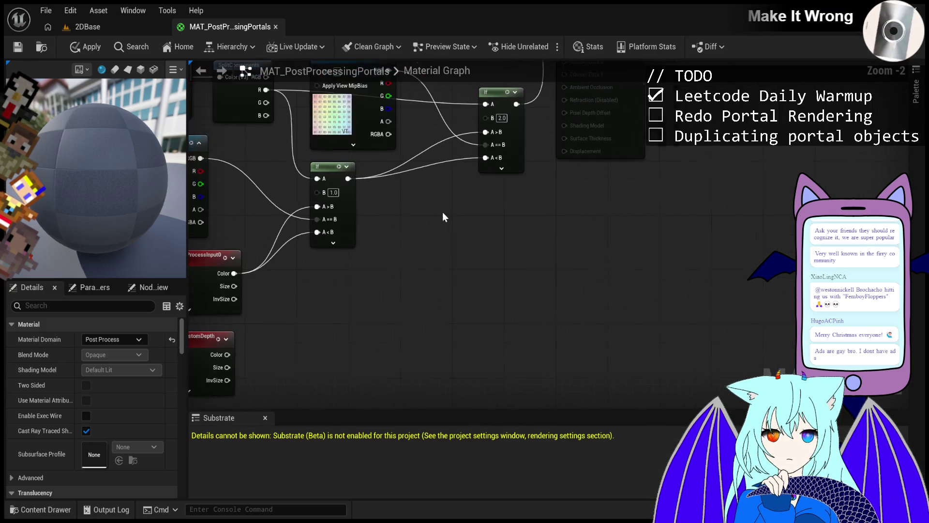
scroll(455, 220, down, 4)
scroll(477, 217, up, 2)
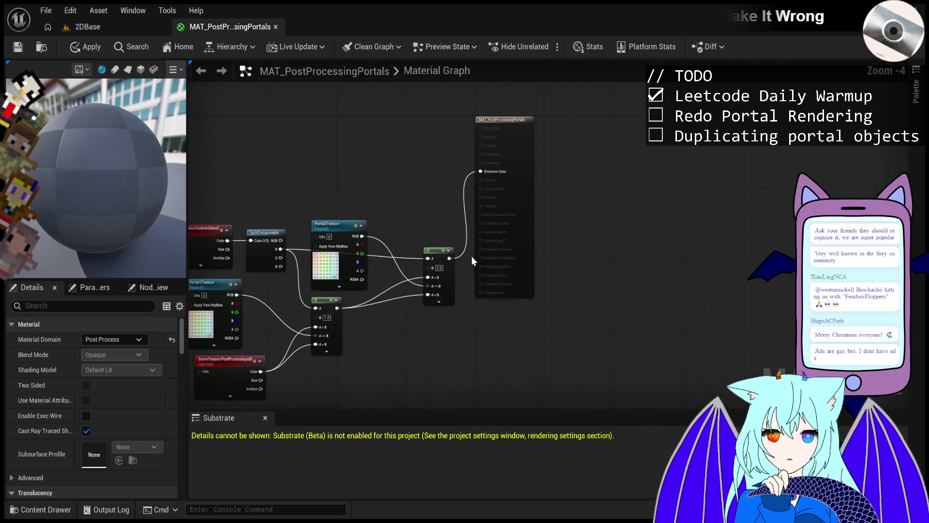
scroll(408, 359, up, 1)
scroll(383, 329, down, 2)
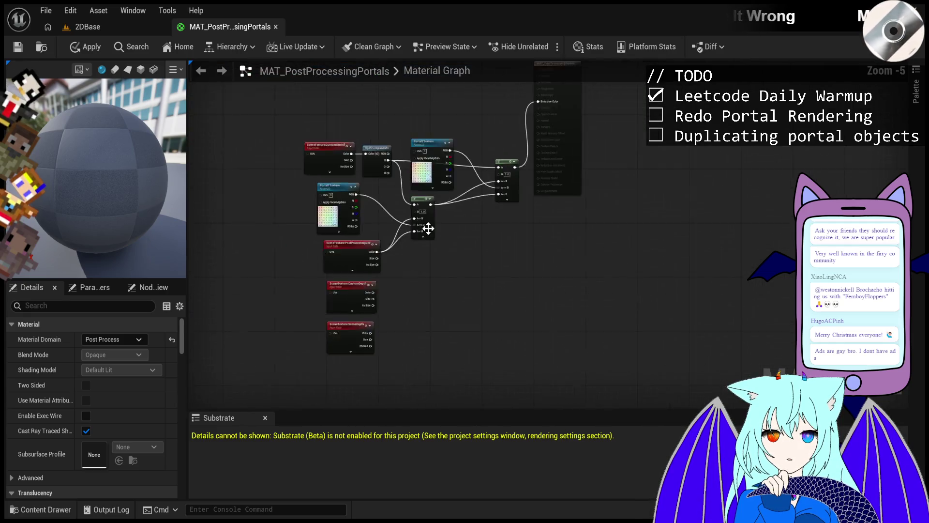
scroll(436, 232, up, 1)
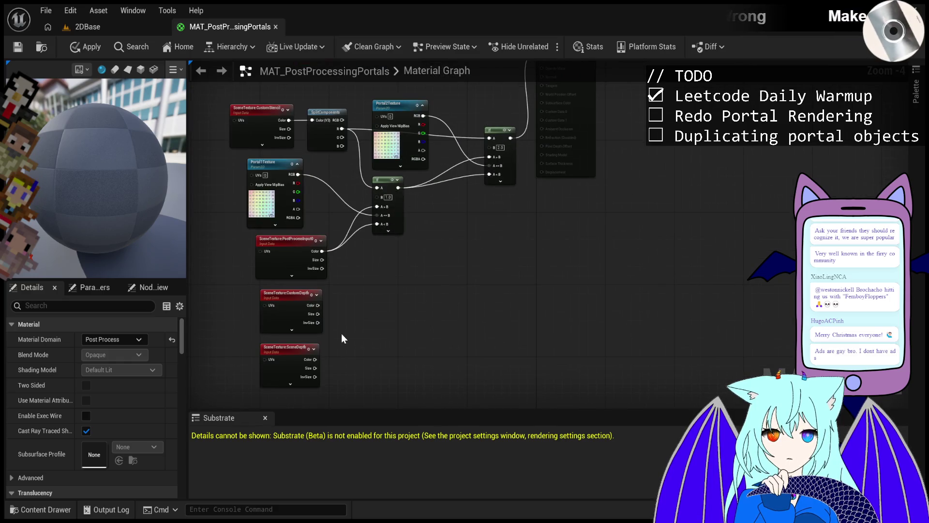
Subtract SceneDepth from CustomDepth, clamp the result, and use it as a Lerp's alpha.
drag(294, 347, 290, 347)
drag(320, 304, 353, 309)
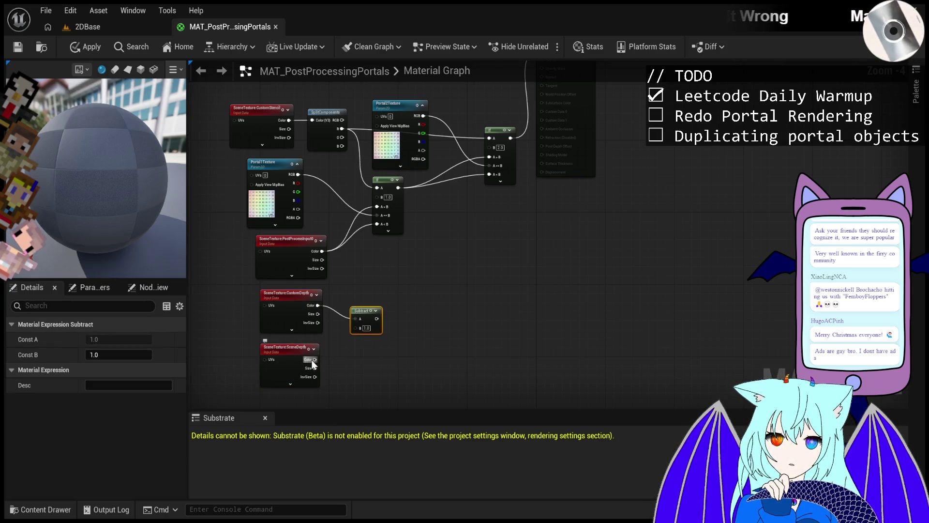
drag(361, 327, 402, 300)
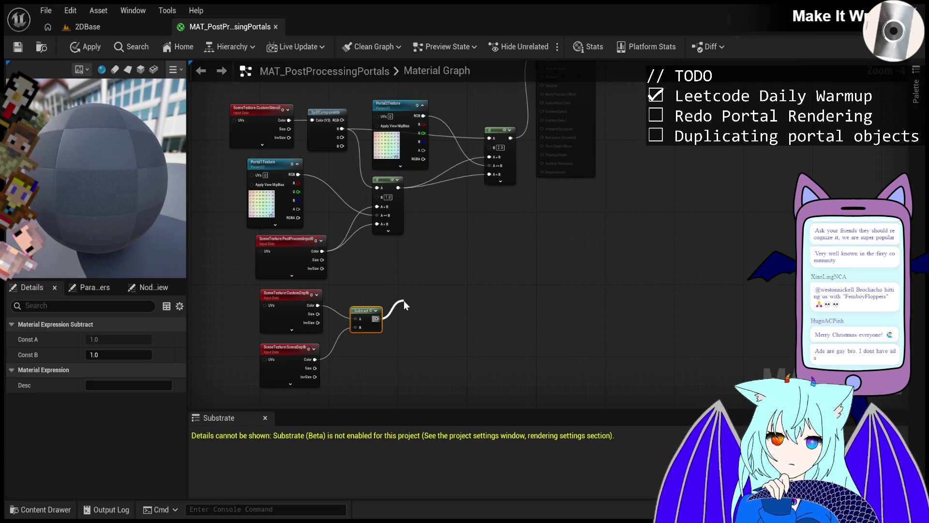
drag(404, 300, 403, 300)
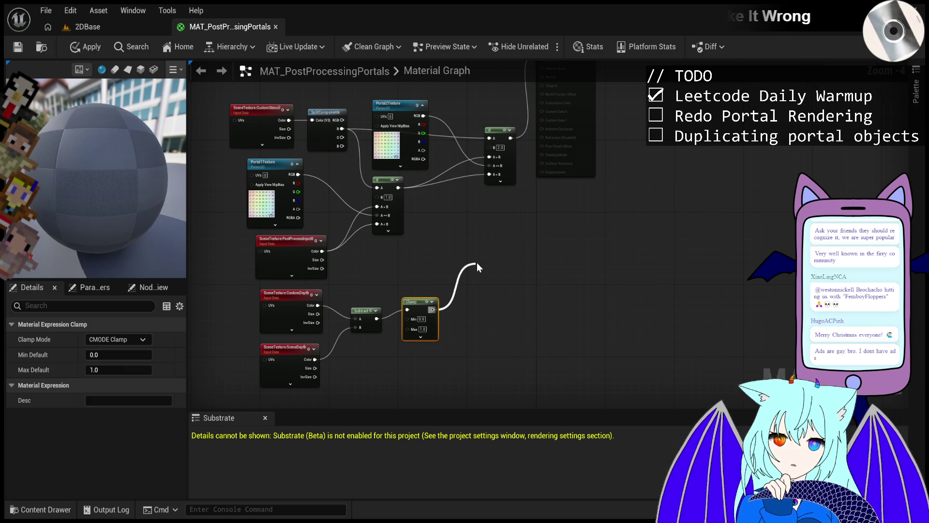
drag(477, 263, 477, 262)
click(564, 335)
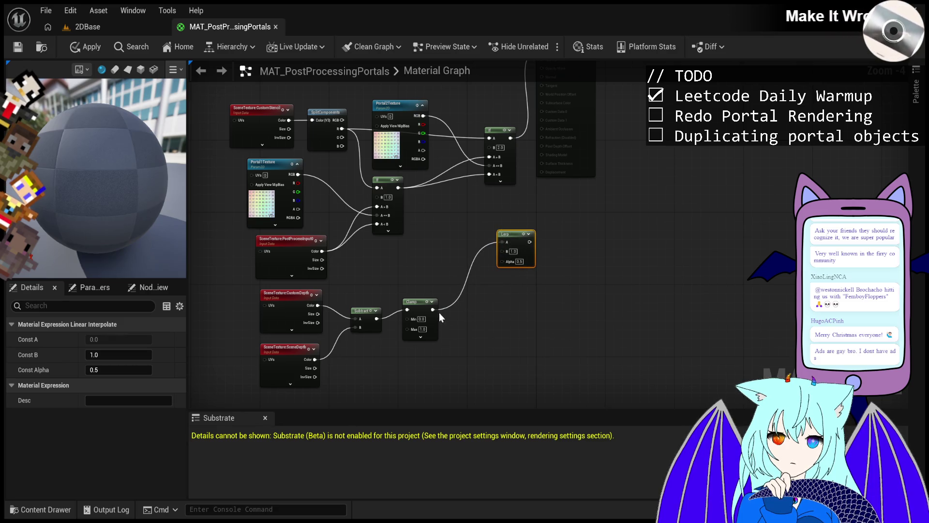
mouse_move(432, 309)
mouse_down()
mouse_move(510, 253)
mouse_move(500, 262)
mouse_up()
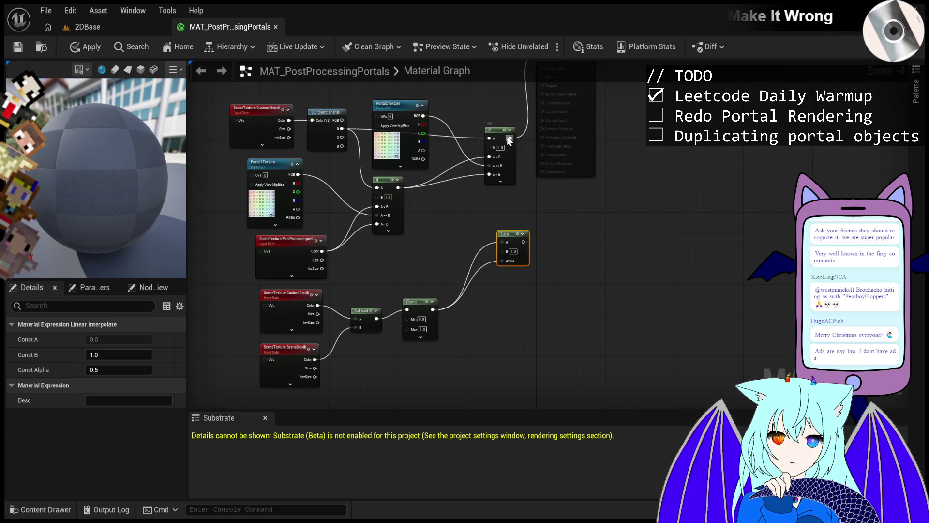
Feed the If result into Lerp A, PostProcessInput0 into B, and Lerp into Emissive Color.
drag(511, 138, 503, 240)
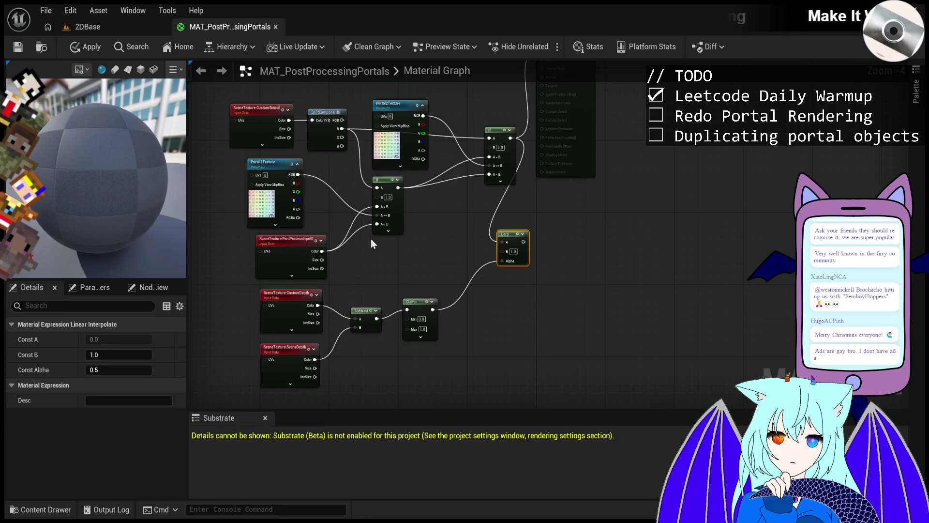
drag(322, 251, 505, 252)
scroll(600, 216, down, 2)
scroll(553, 210, up, 2)
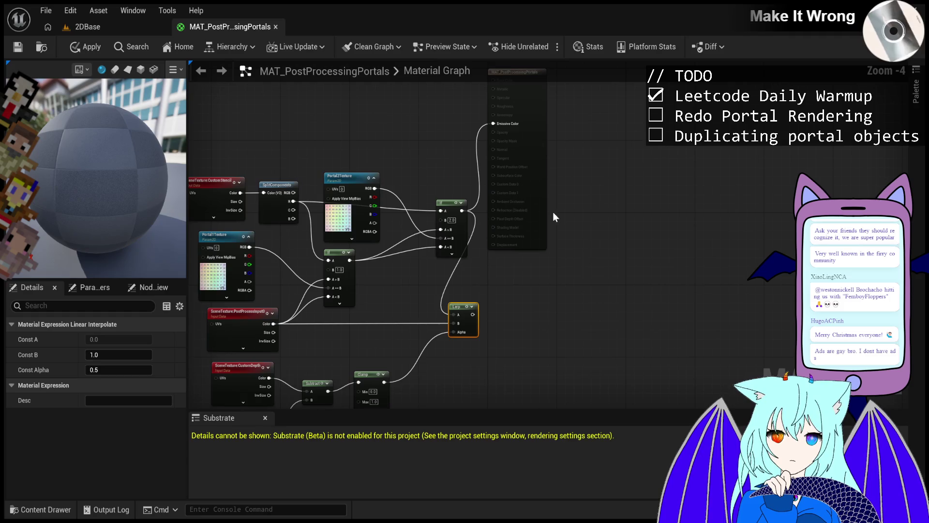
drag(473, 314, 494, 123)
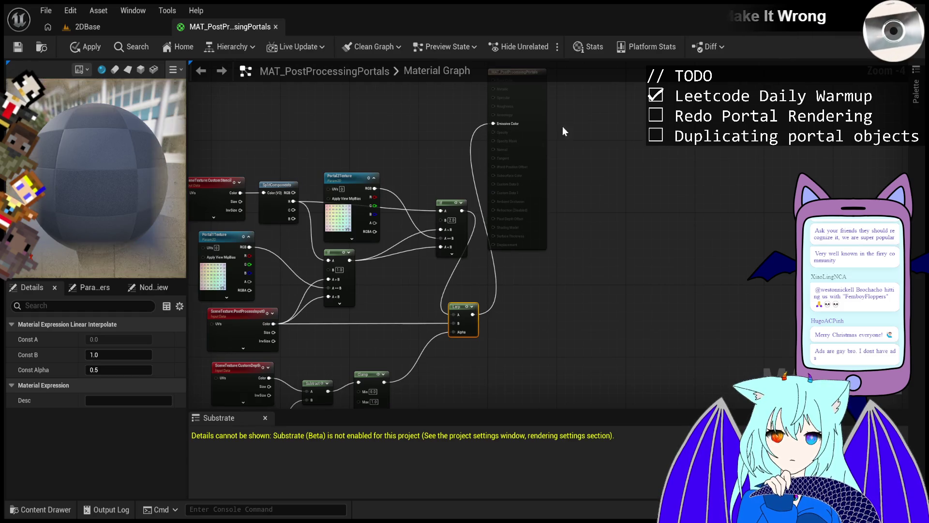
Stop the 2DBase play session, set the viewport to Lit, and select BP_Portal2D2 with the Select tool.
click(109, 25)
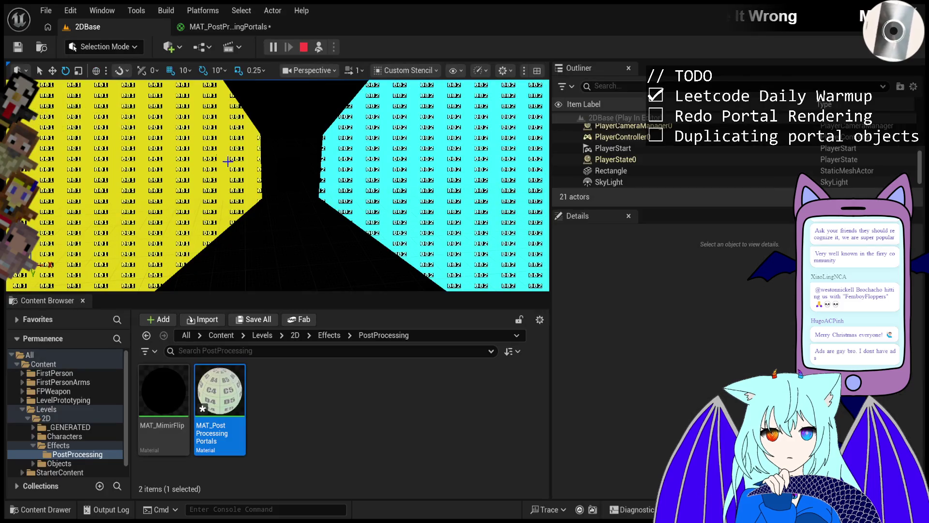
key(Escape)
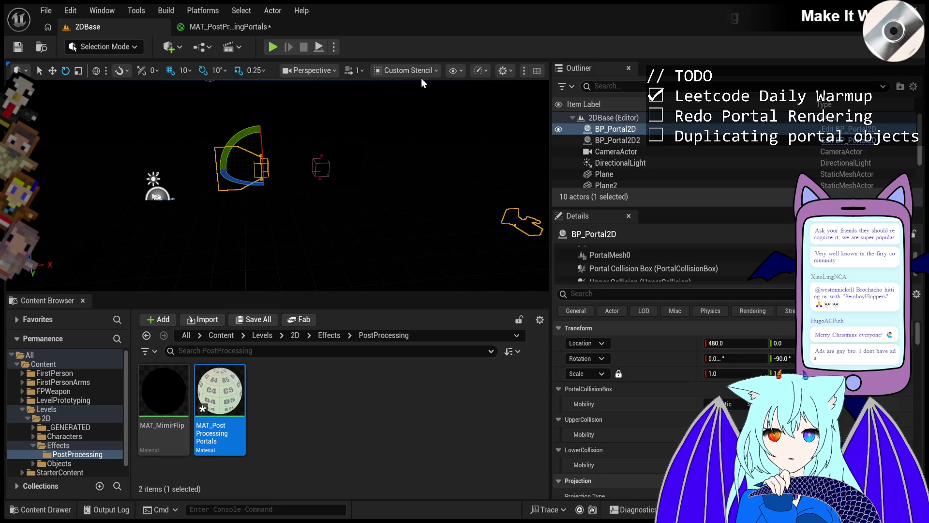
key(alt+4)
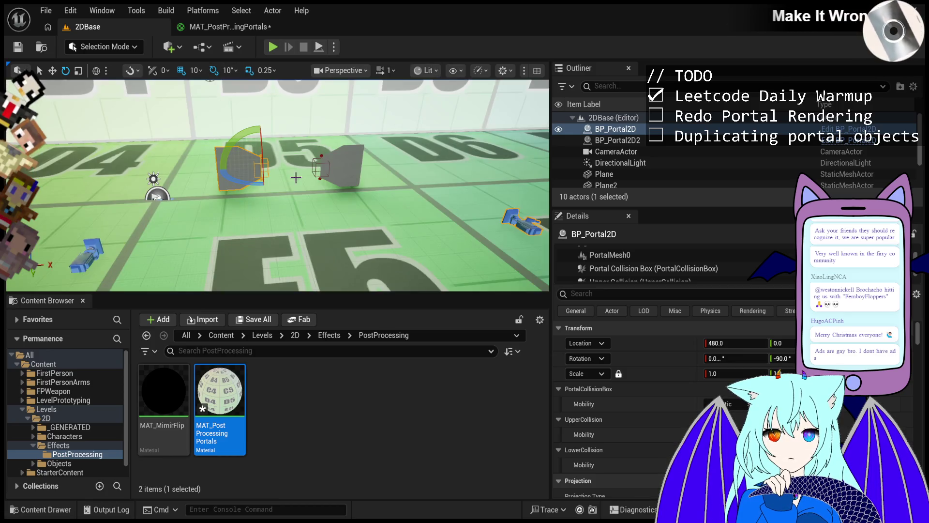
click(334, 167)
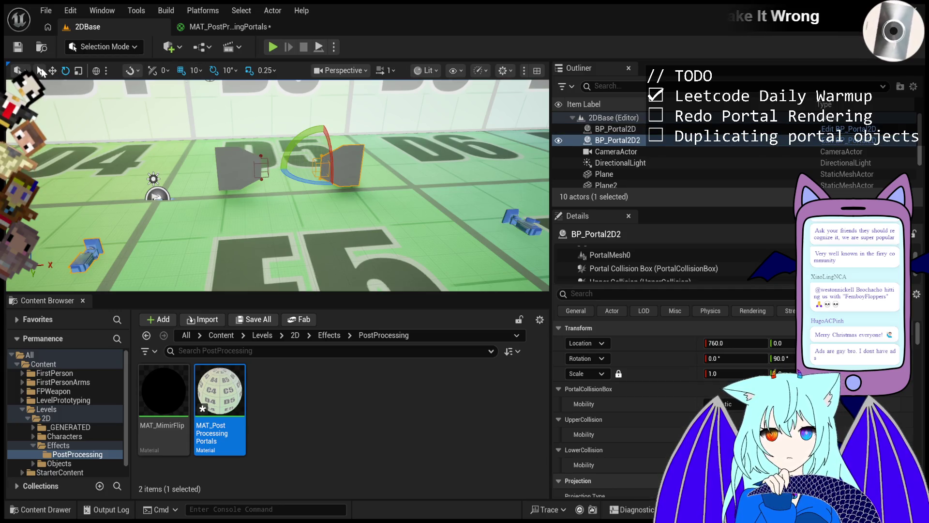
click(39, 69)
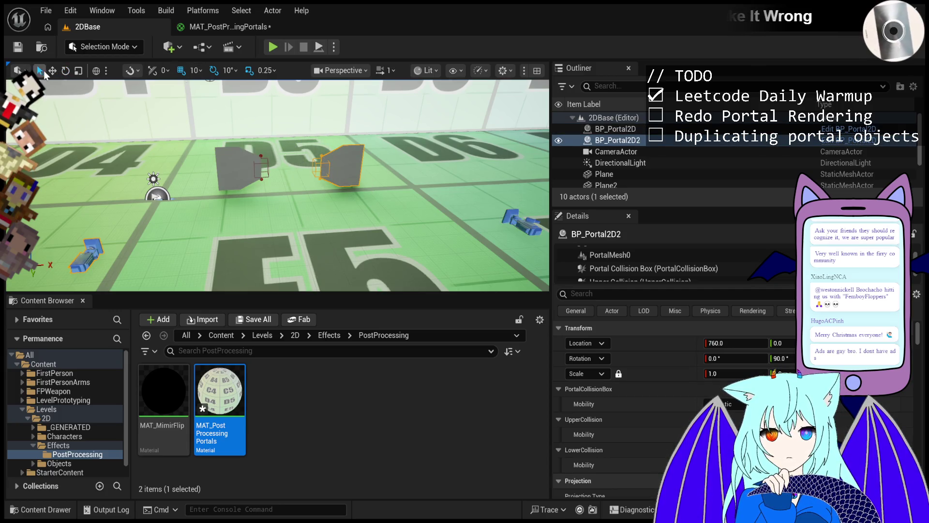
click(603, 294)
Filter Details for custom depth and tick Render CustomDepth Pass on BP_Portal2D2's portal mesh.
text(ust)
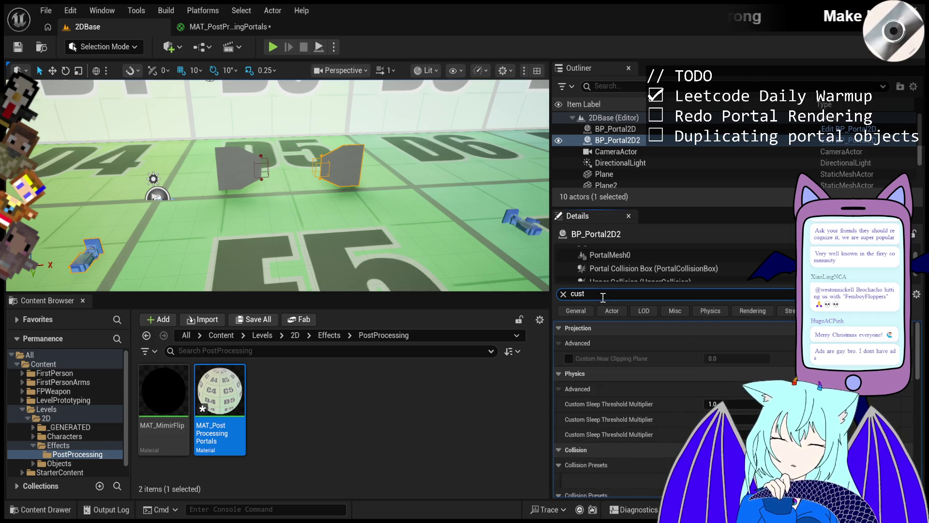
text(te)
text(depth)
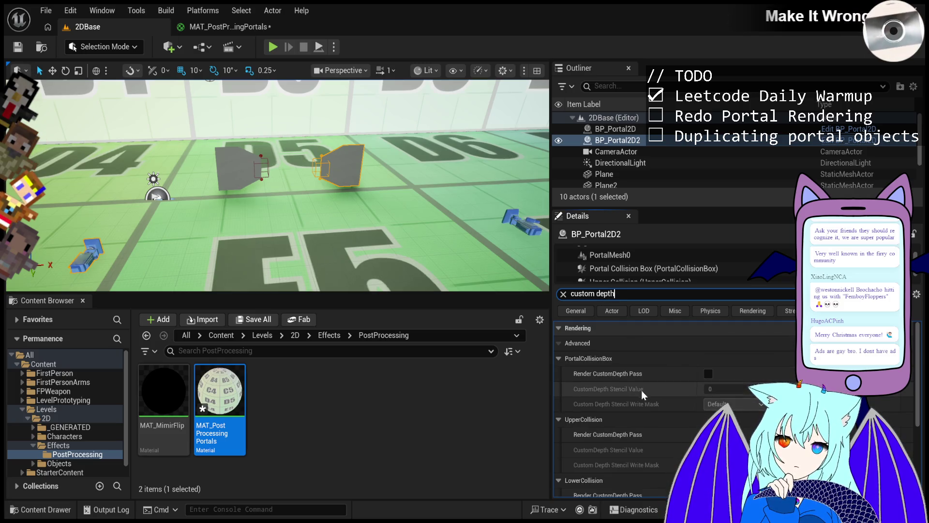
scroll(643, 387, down, 2)
scroll(645, 391, down, 5)
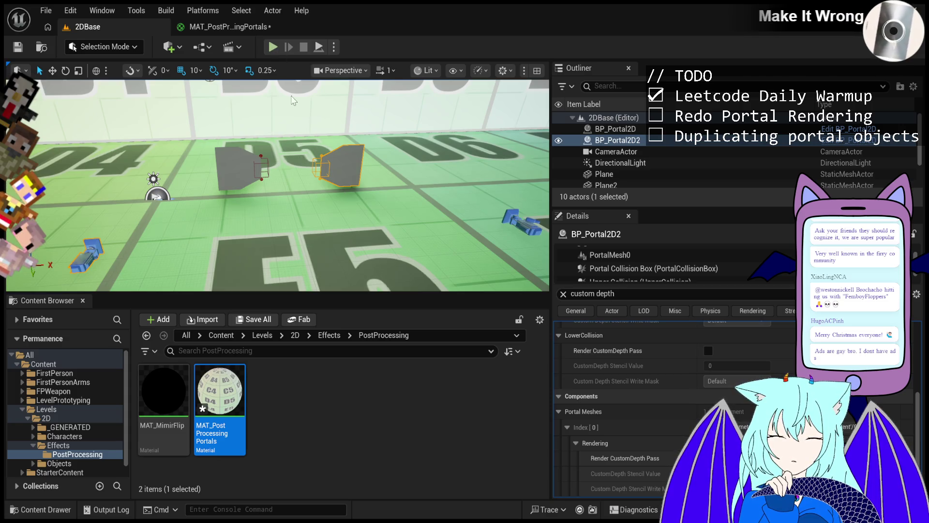
click(708, 457)
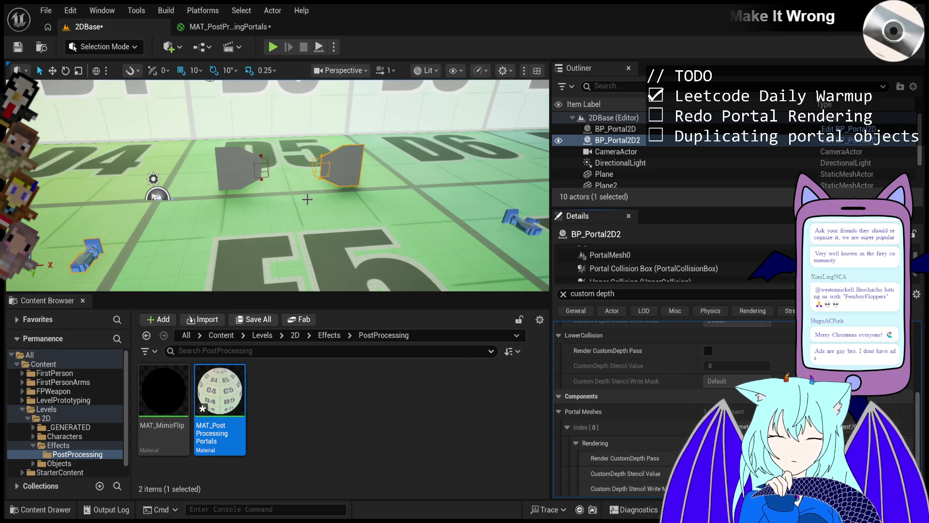
Select BP_Portal2D and play-test the level, then stop.
click(242, 167)
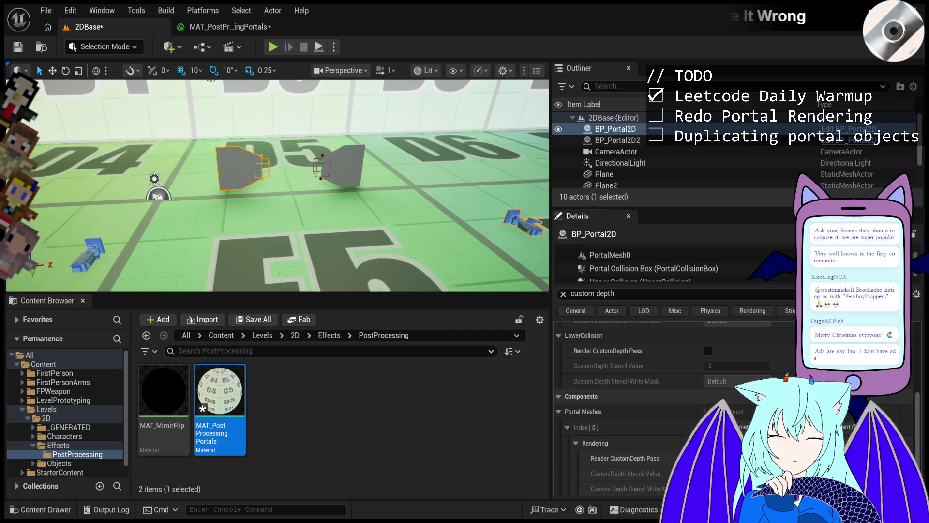
click(272, 47)
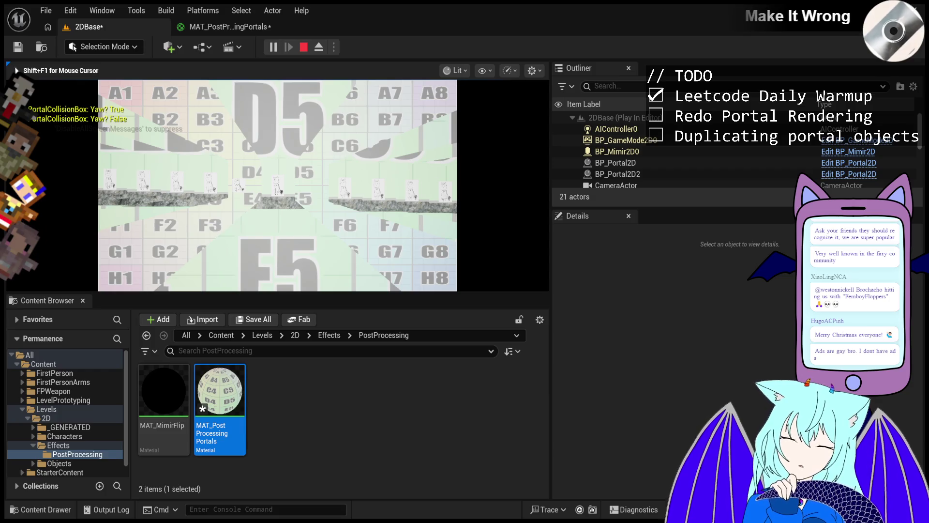
key(Escape)
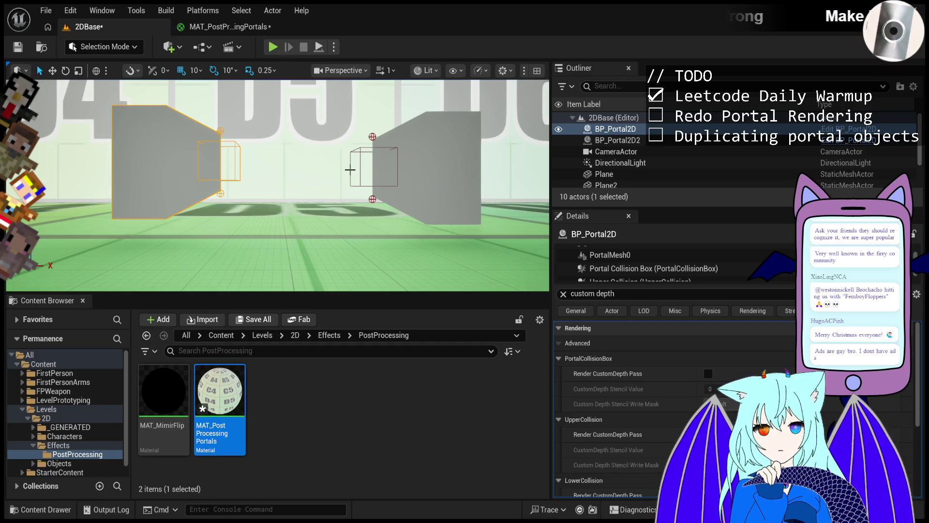
Glance at the portal material, then run and stop a quick 2DBase play-test.
click(259, 30)
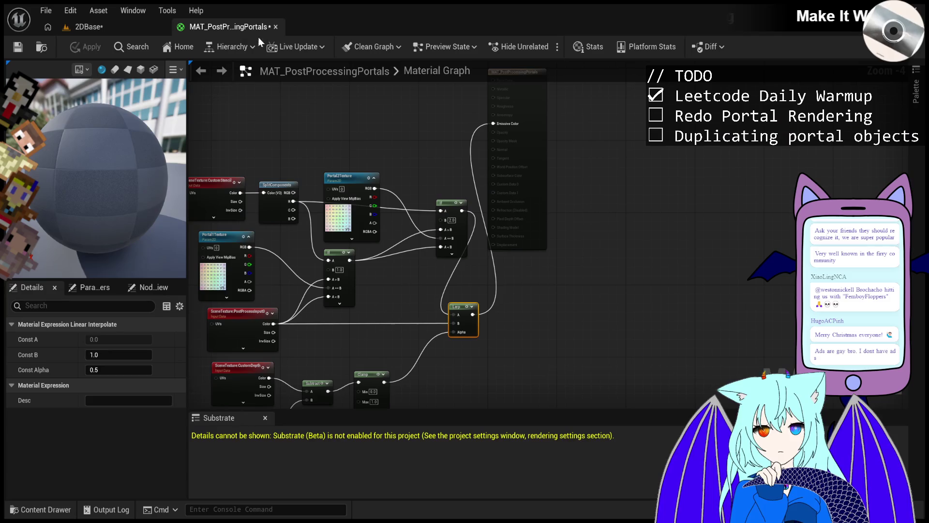
click(106, 29)
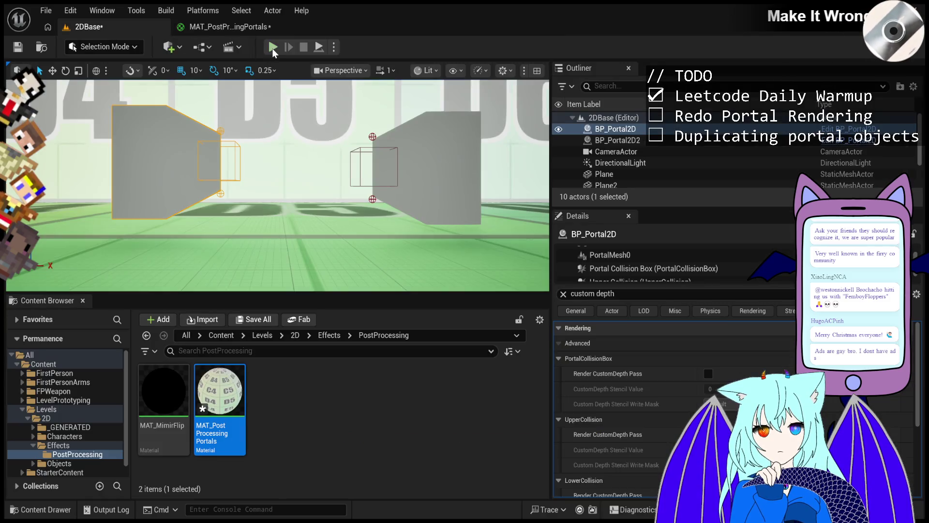
click(279, 49)
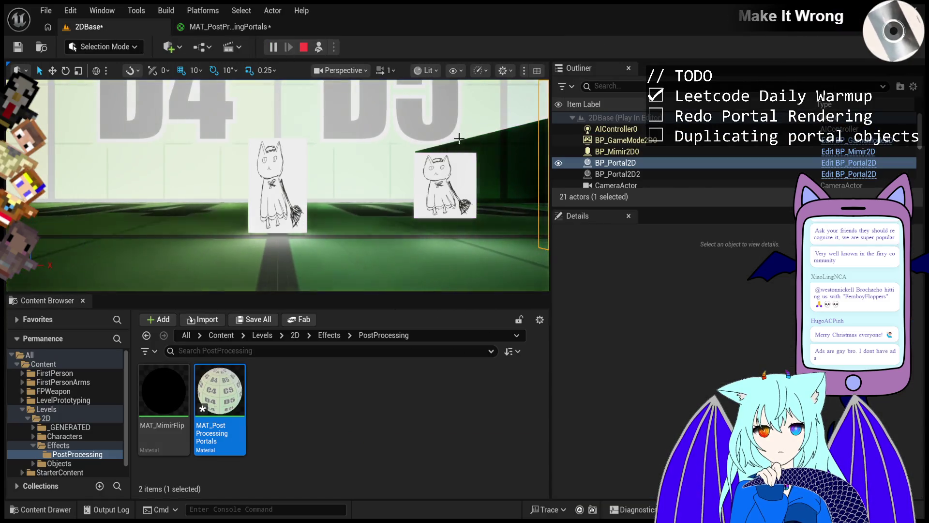
click(305, 46)
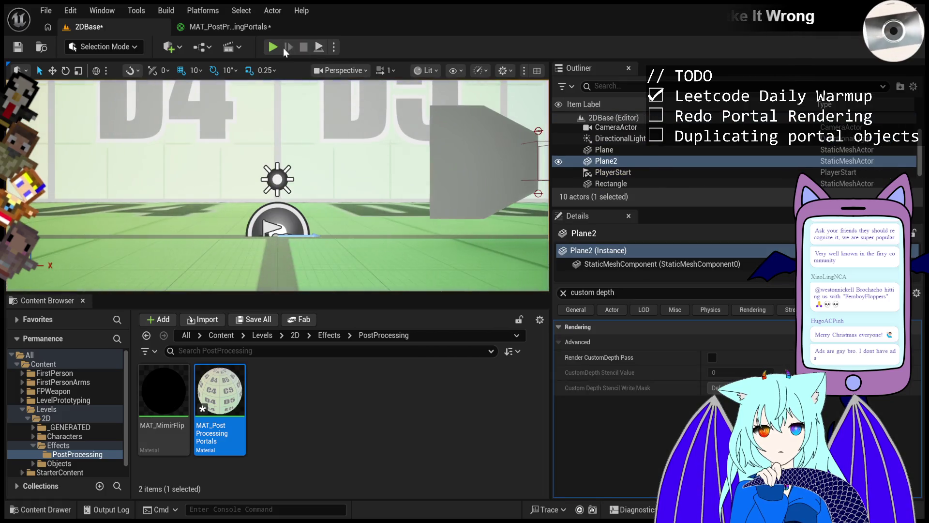
Play again, eject to a free camera, and switch the viewport to Custom Stencil view.
key(alt+p)
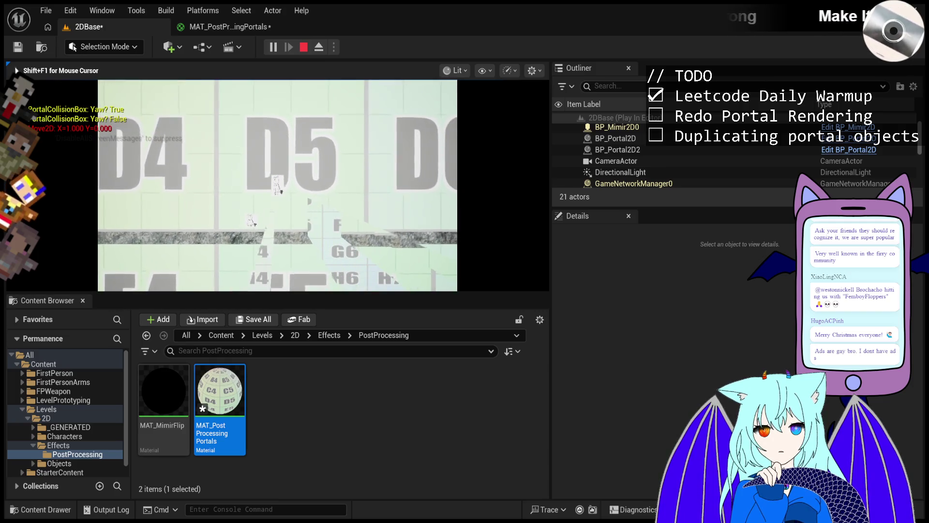
click(320, 47)
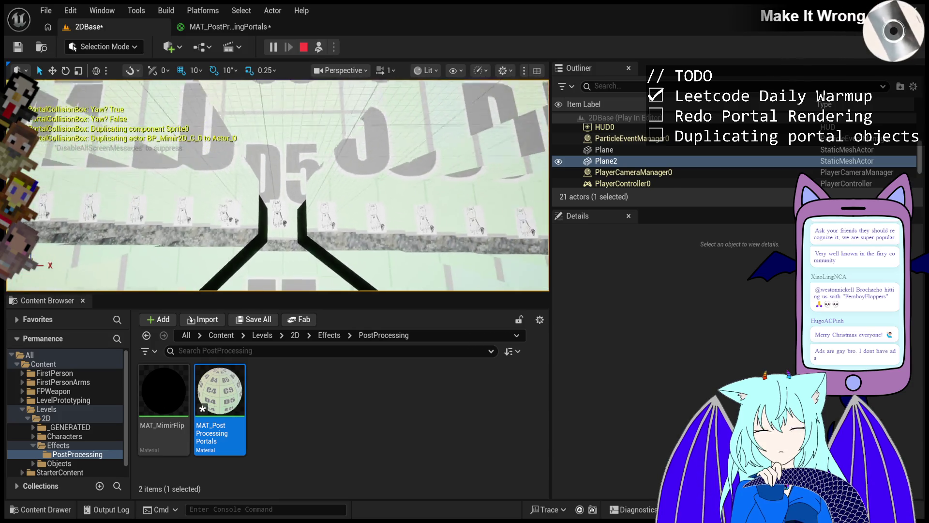
scroll(436, 82, up, 5)
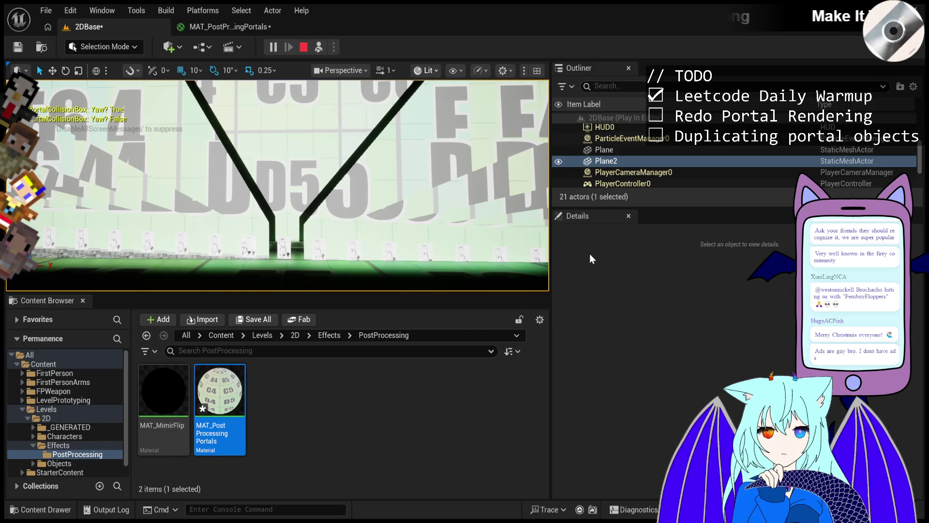
key(alt+s)
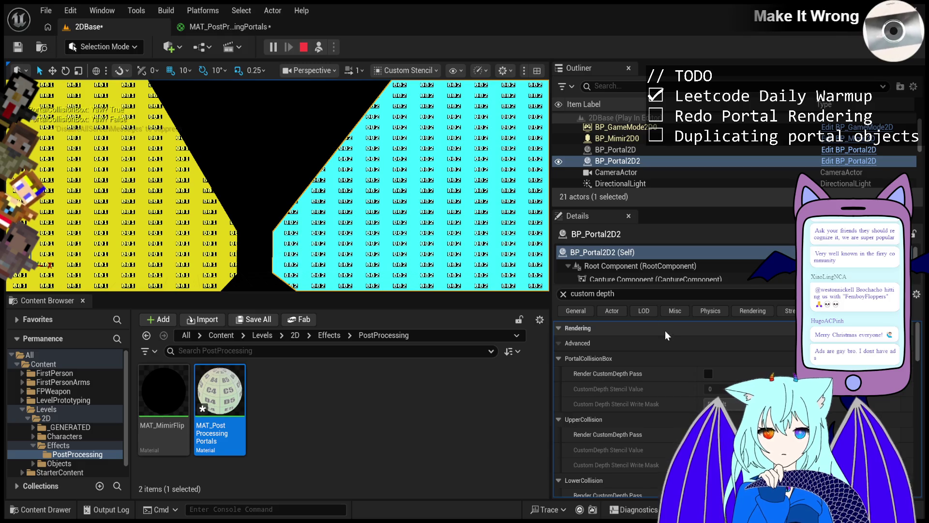
While paused, clear the Details filter and drag BP_Portal2D2's Location X and Y, then stop and restore Lit.
click(272, 47)
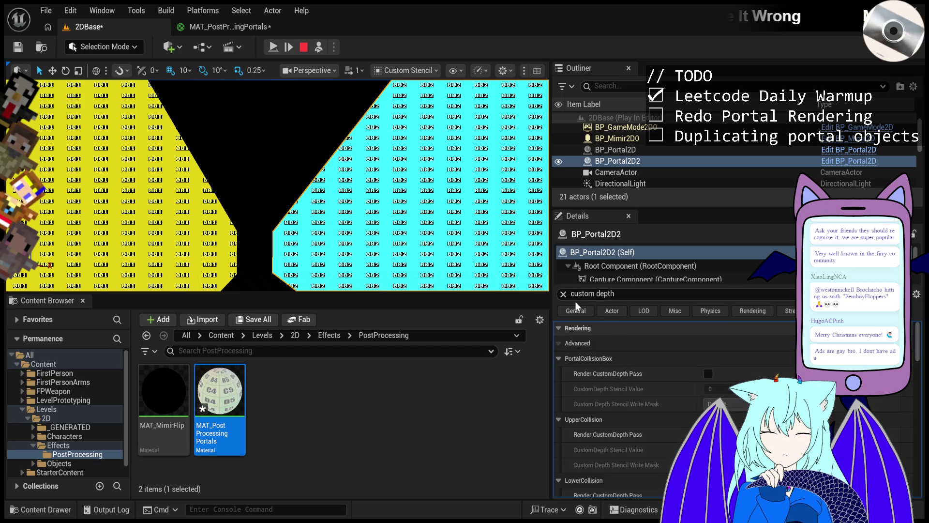
click(563, 294)
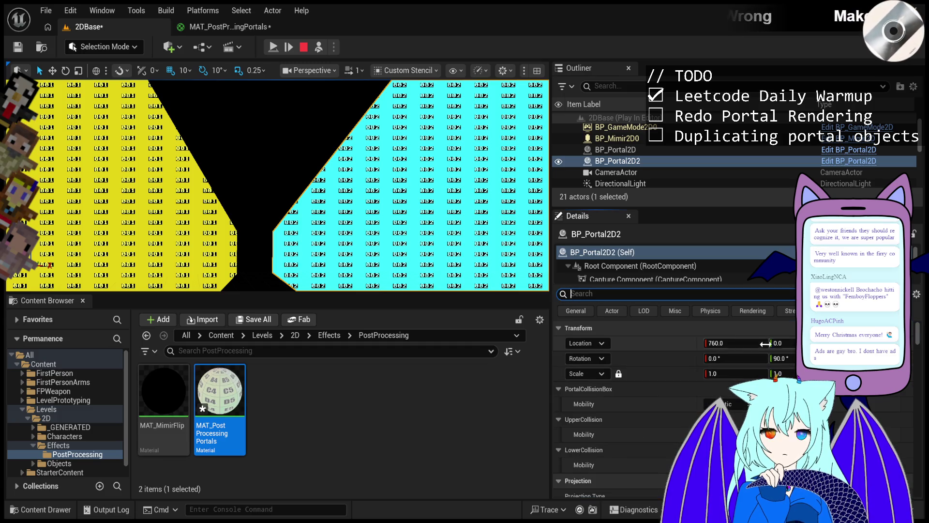
mouse_move(735, 342)
mouse_down()
mouse_move(677, 343)
mouse_move(699, 342)
mouse_up()
mouse_move(792, 345)
mouse_down()
mouse_move(805, 345)
mouse_move(742, 345)
mouse_up()
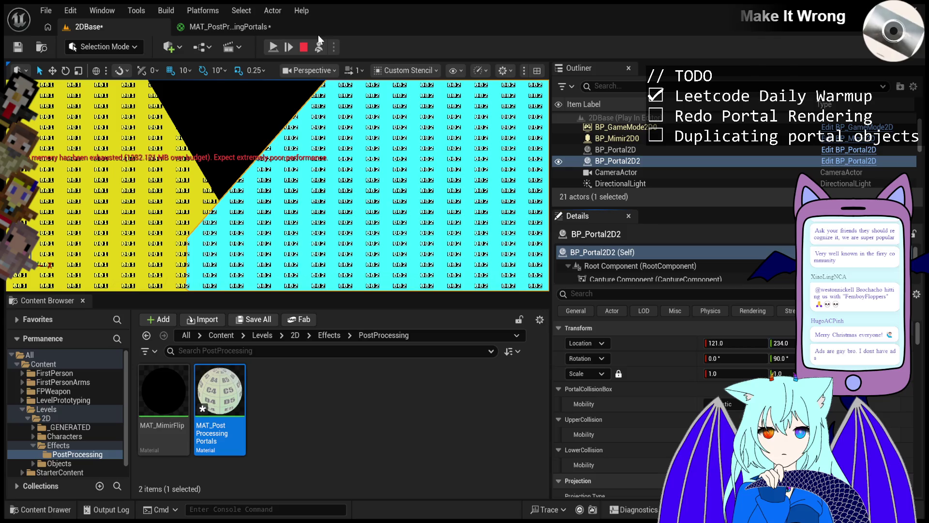
click(304, 47)
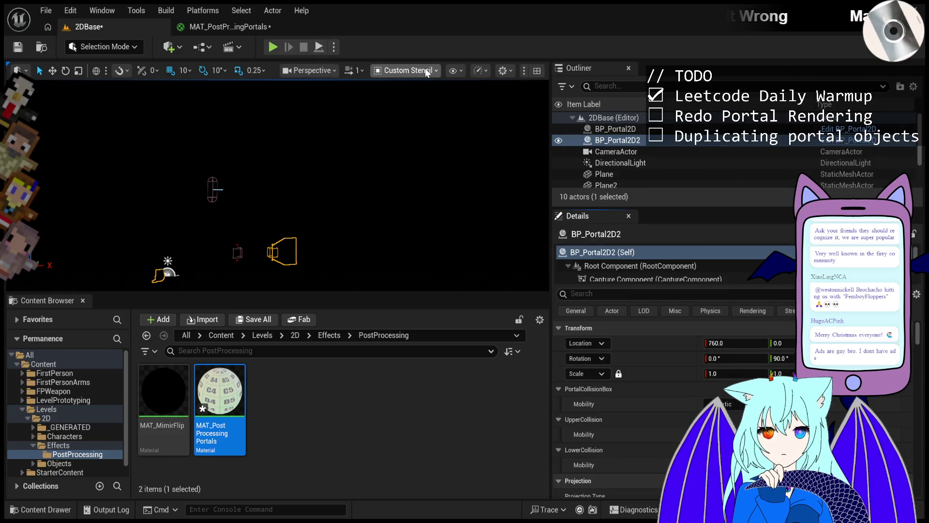
key(alt+4)
Run a quick play-test of the 2DBase level and exit it with F8.
click(223, 27)
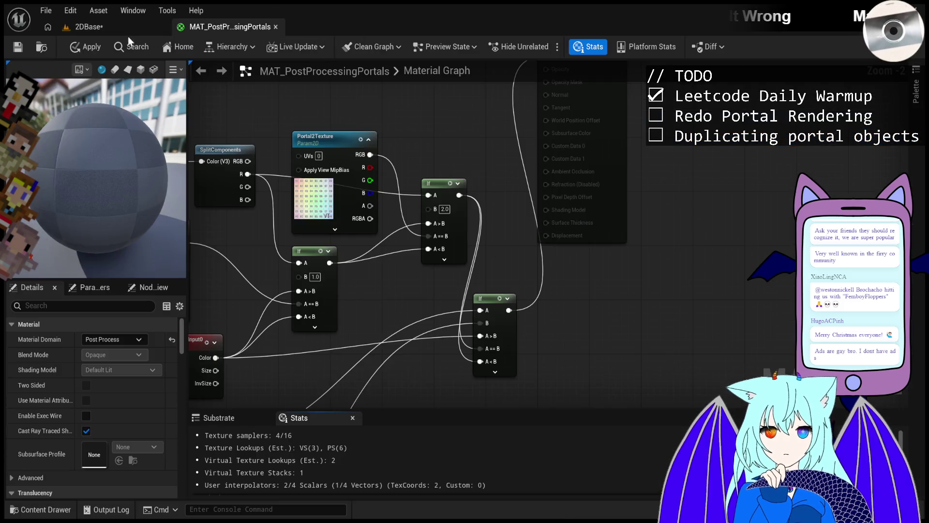
click(87, 27)
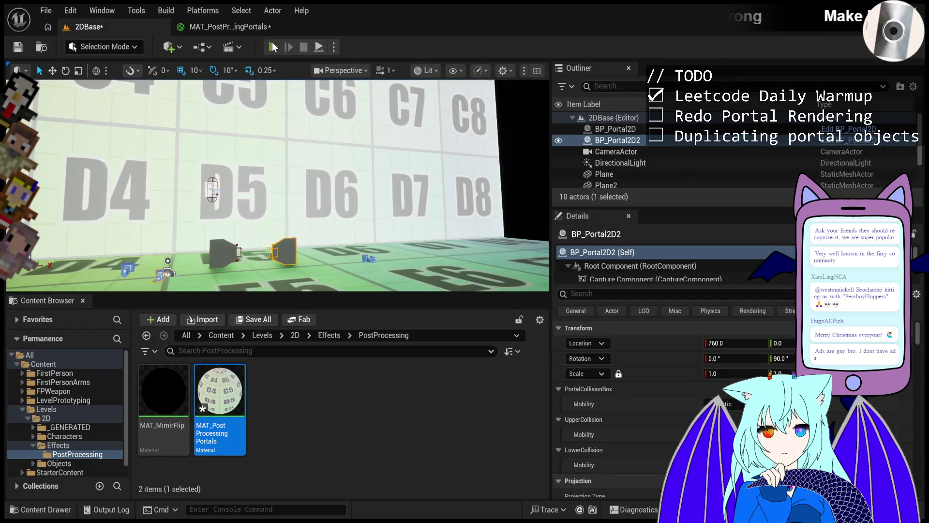
click(273, 48)
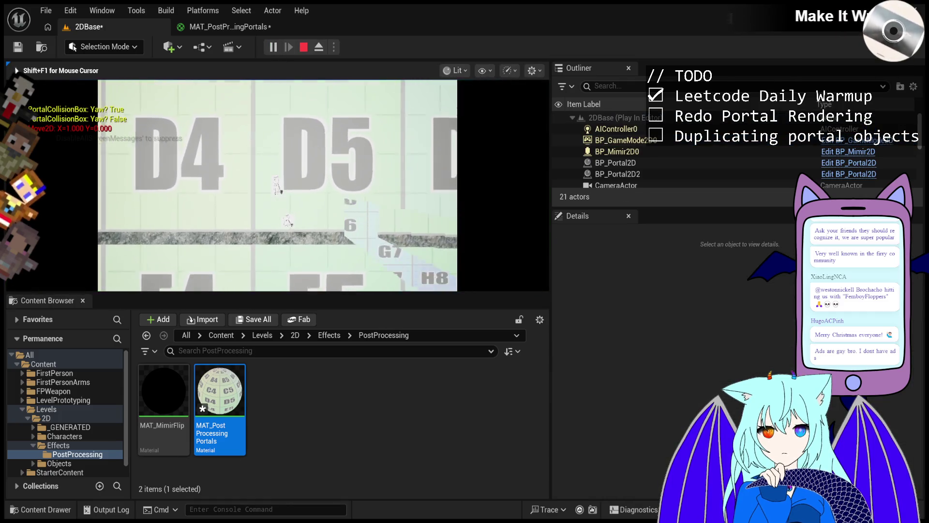
key(F8)
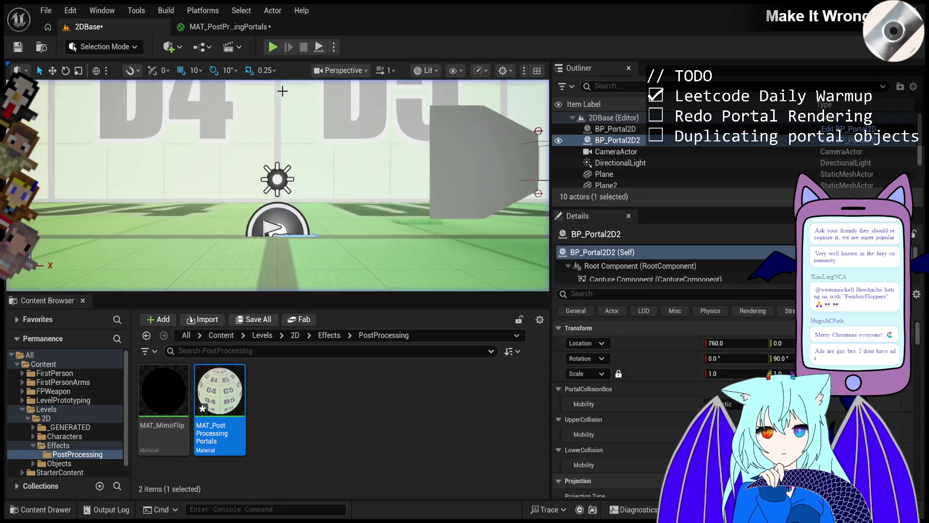
Connect the upper If result to the lower If's B input and play-test the change.
click(245, 29)
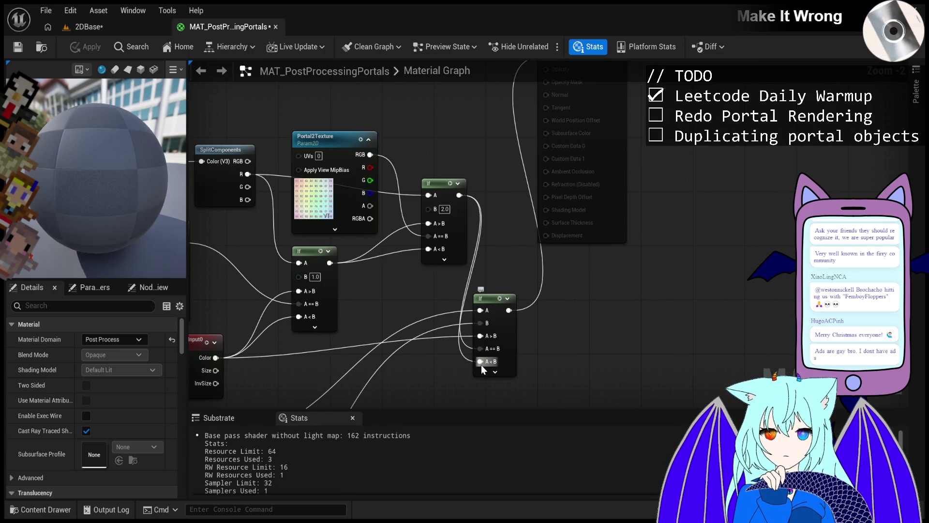
mouse_move(482, 359)
mouse_down()
mouse_move(477, 329)
mouse_move(483, 341)
mouse_up()
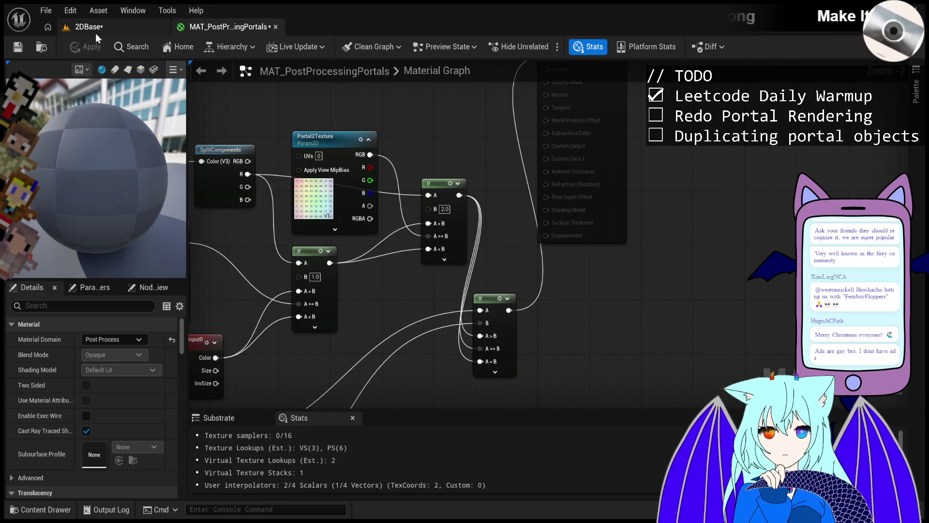
click(94, 32)
click(279, 45)
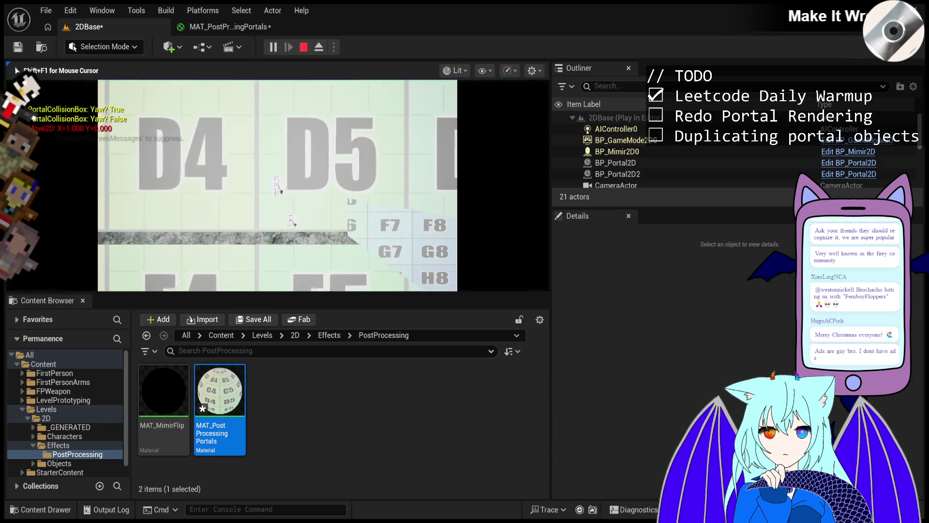
key(Escape)
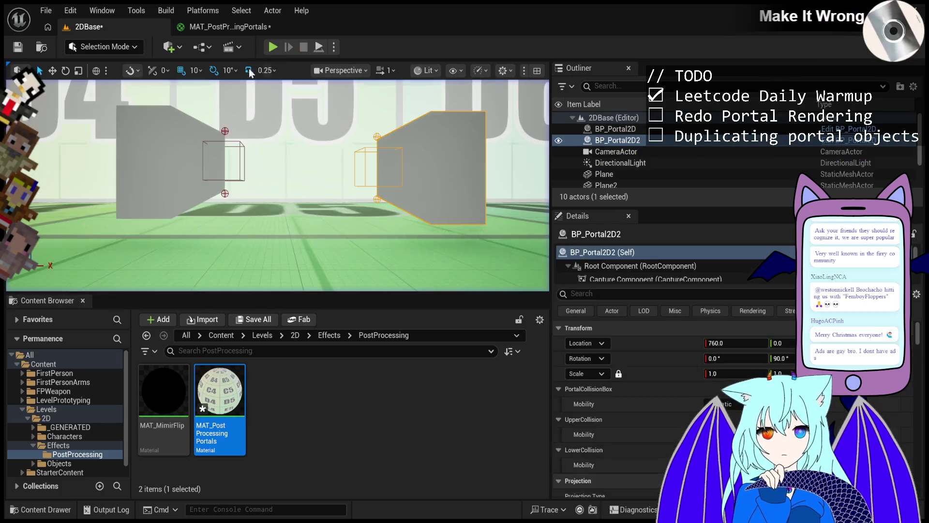
Select the Input0 scene texture node in the portal material and apply the changes.
click(252, 27)
mouse_move(225, 357)
mouse_down()
mouse_move(391, 369)
mouse_move(241, 350)
mouse_move(230, 360)
mouse_move(496, 353)
mouse_move(480, 361)
mouse_up()
click(90, 49)
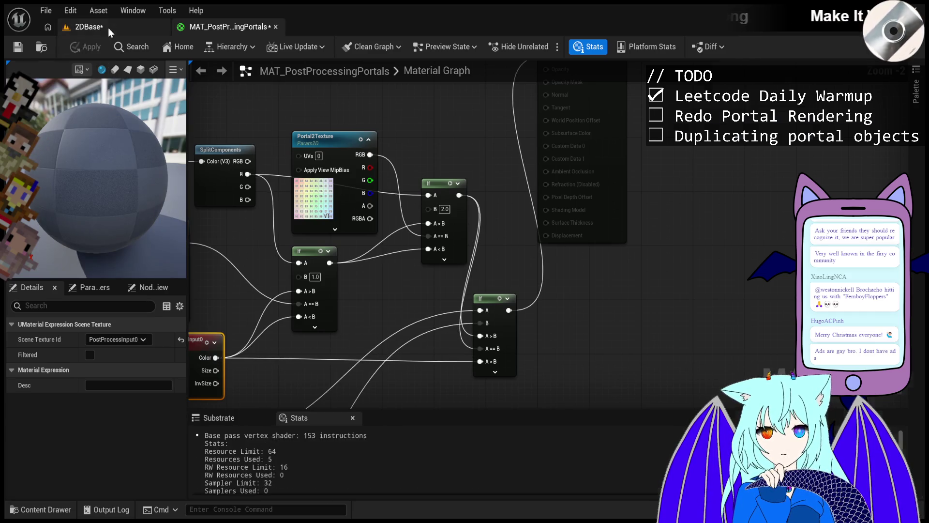
Rewire the right If: Input0 Color into A>B and A==B, upper If result into A<B; apply.
click(109, 28)
click(267, 51)
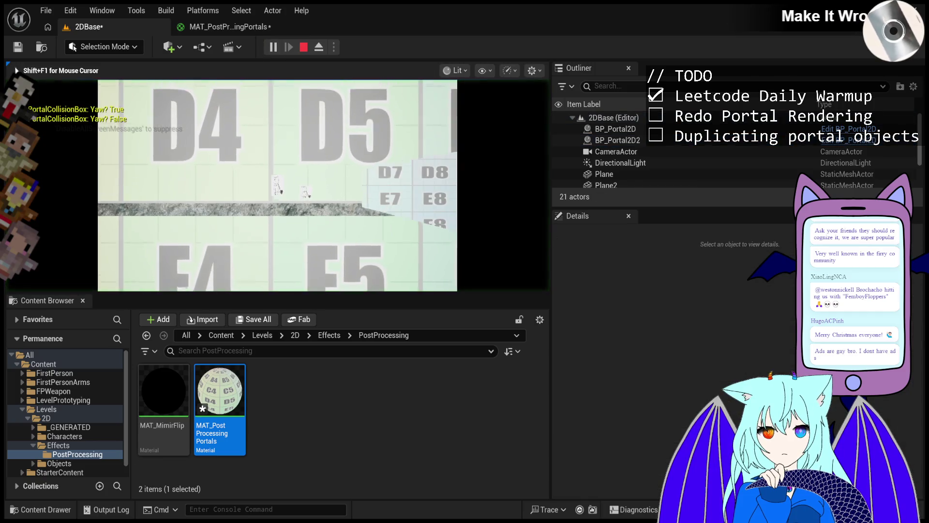
key(Escape)
click(234, 28)
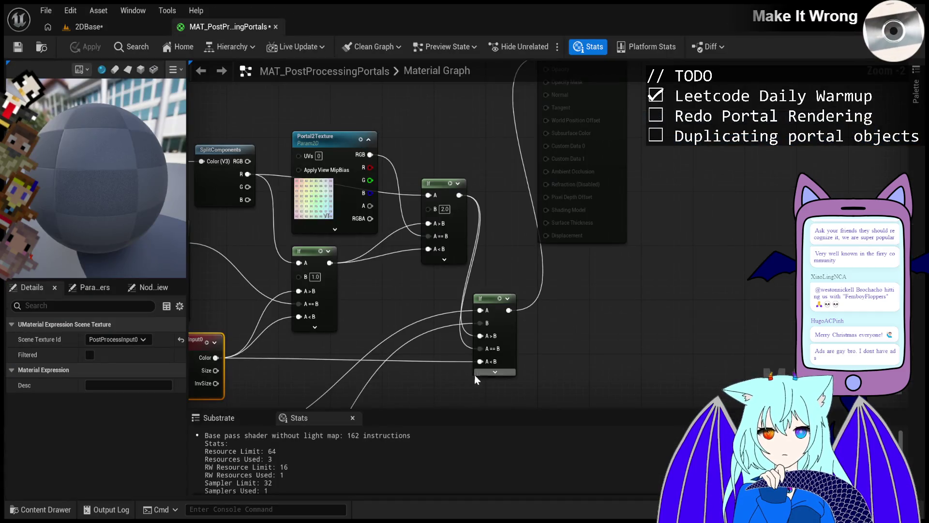
drag(215, 358, 483, 336)
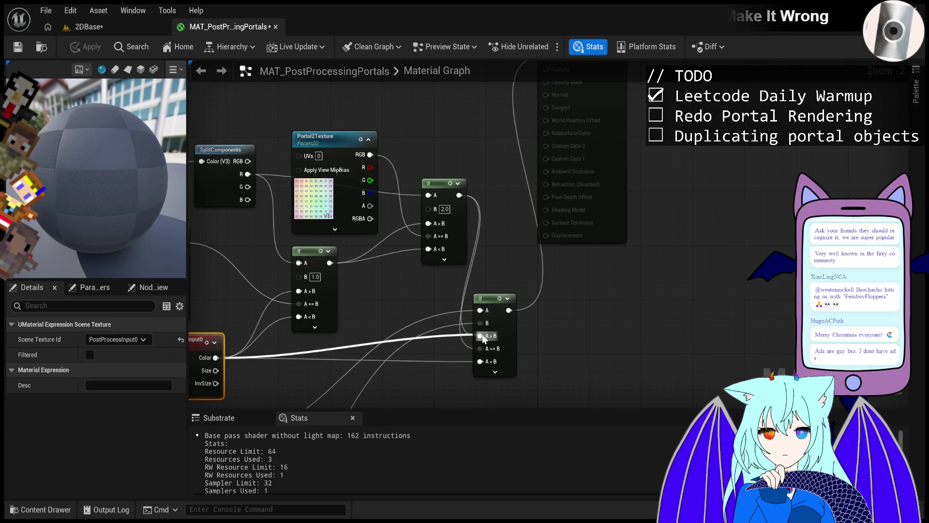
alt+click(476, 361)
click(464, 281)
mouse_move(458, 200)
mouse_down()
mouse_move(480, 294)
mouse_move(480, 361)
mouse_up()
drag(225, 358, 480, 348)
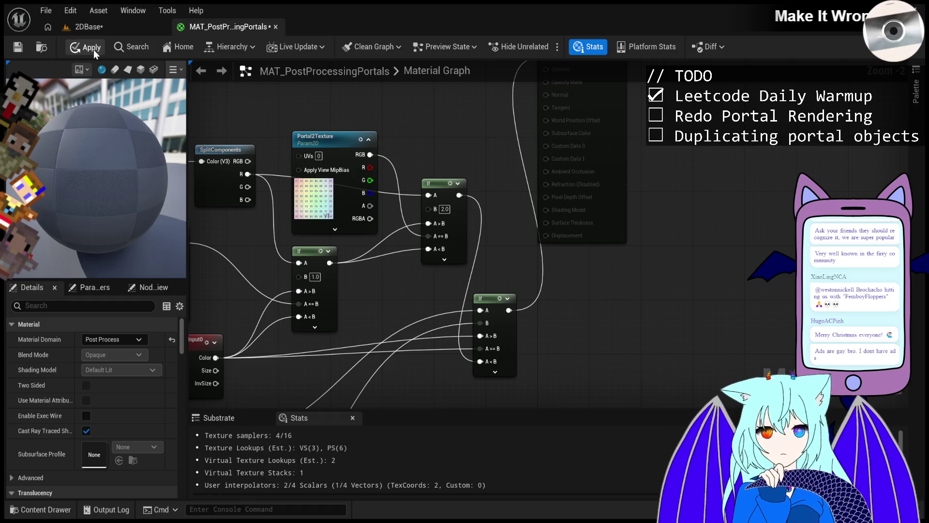
click(105, 25)
Play-test the rewired material, then reconnect the upper If output into the lower If and apply.
click(272, 47)
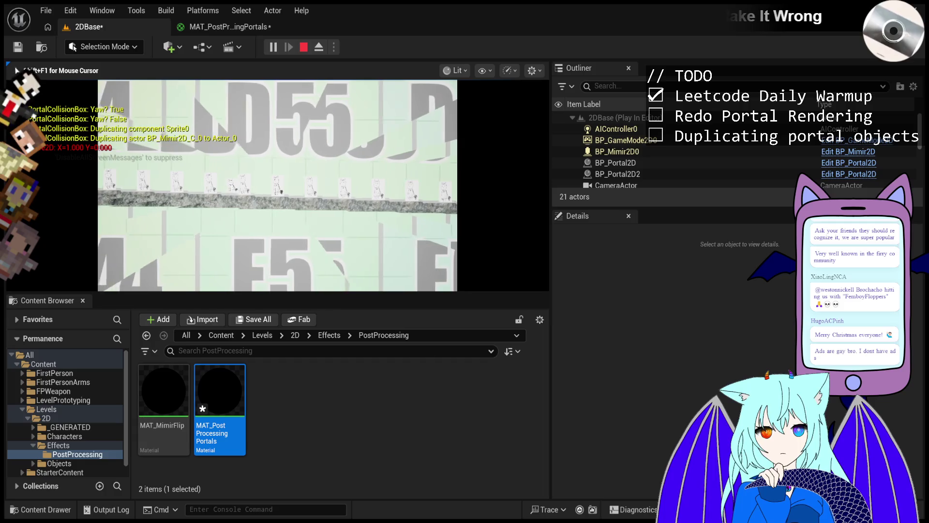
key(Escape)
click(230, 29)
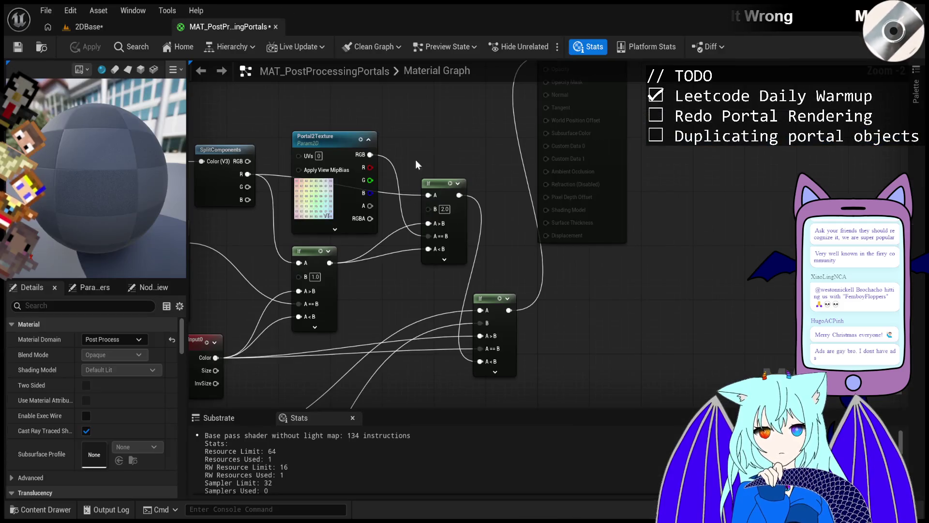
drag(474, 240, 480, 348)
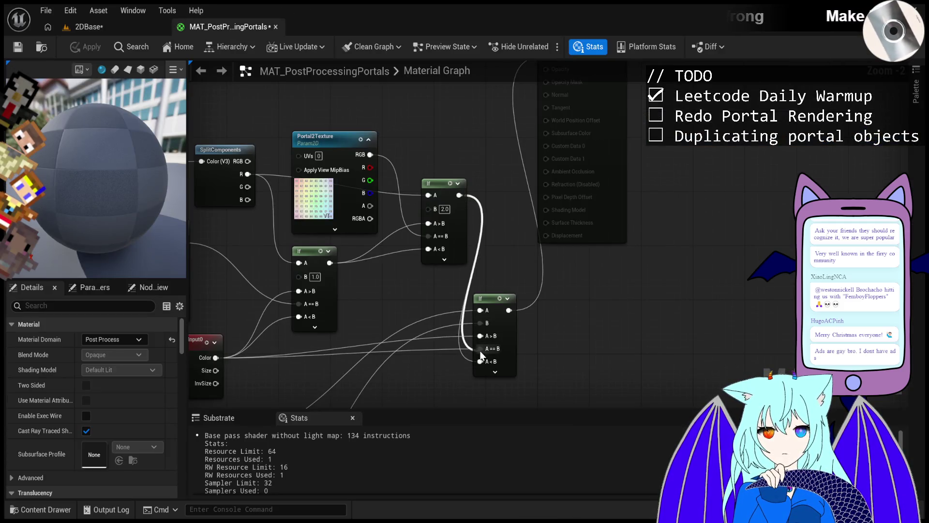
click(89, 46)
Return to the 2DBase level and start a new play-test.
click(104, 28)
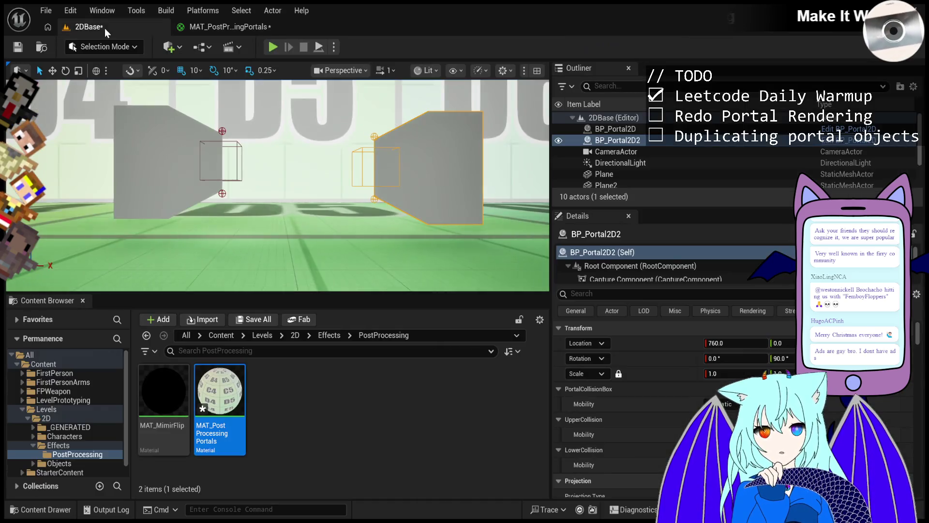
click(258, 24)
click(105, 31)
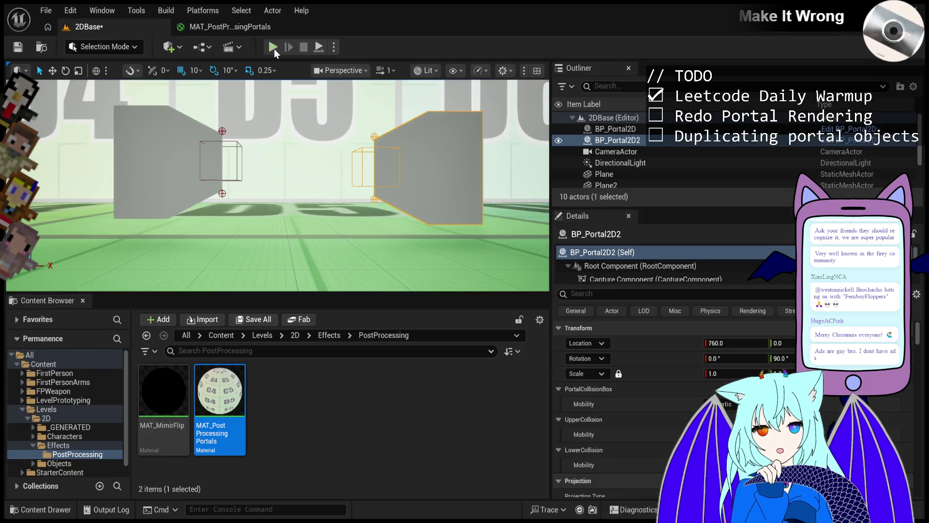
click(274, 49)
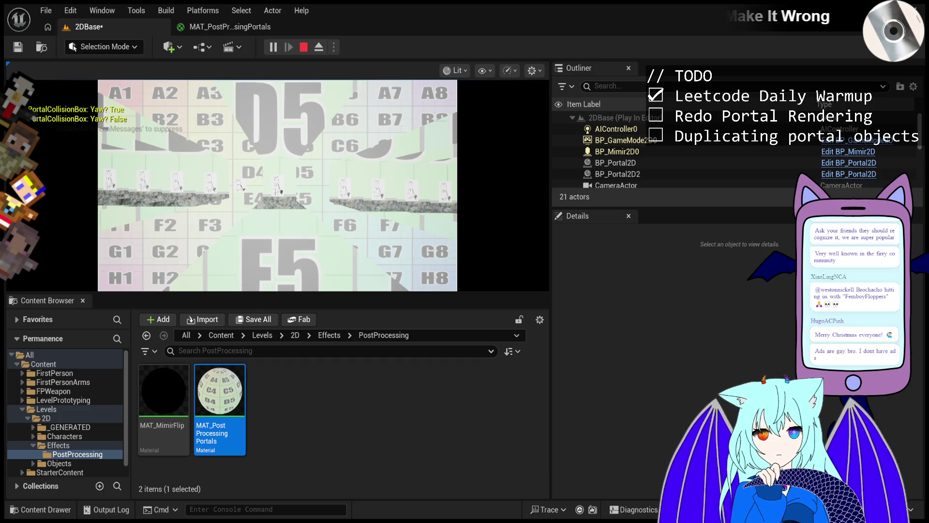
Check the portal material tab, then return to the running 2DBase level and clear the asset selection.
click(240, 26)
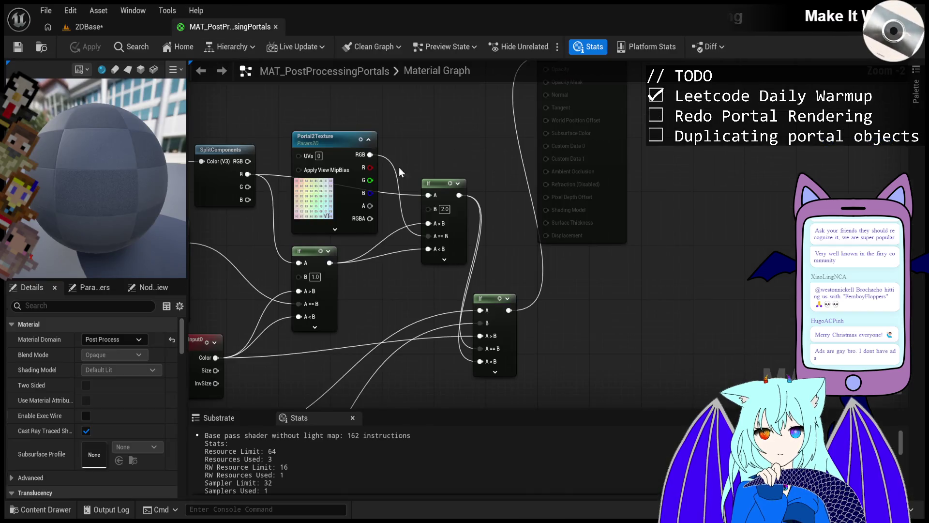
scroll(338, 247, down, 2)
scroll(338, 247, up, 6)
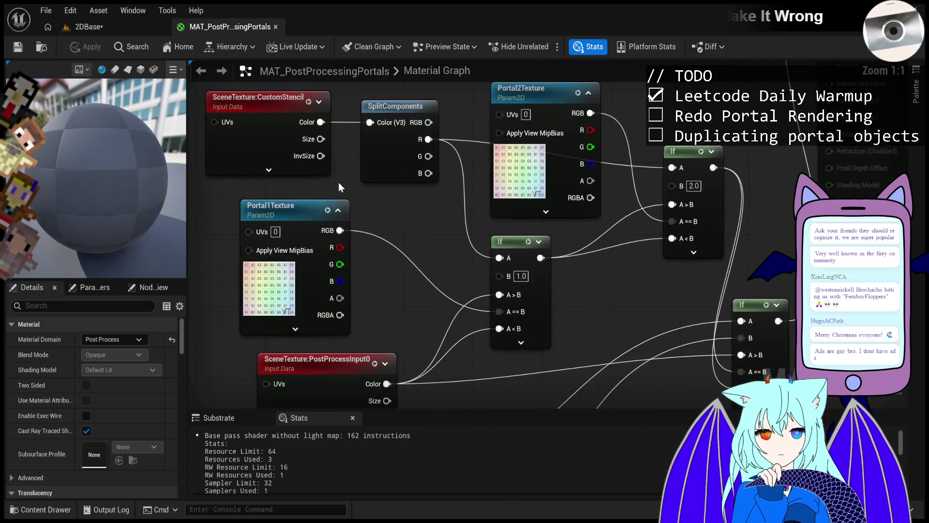
scroll(339, 182, down, 5)
click(108, 30)
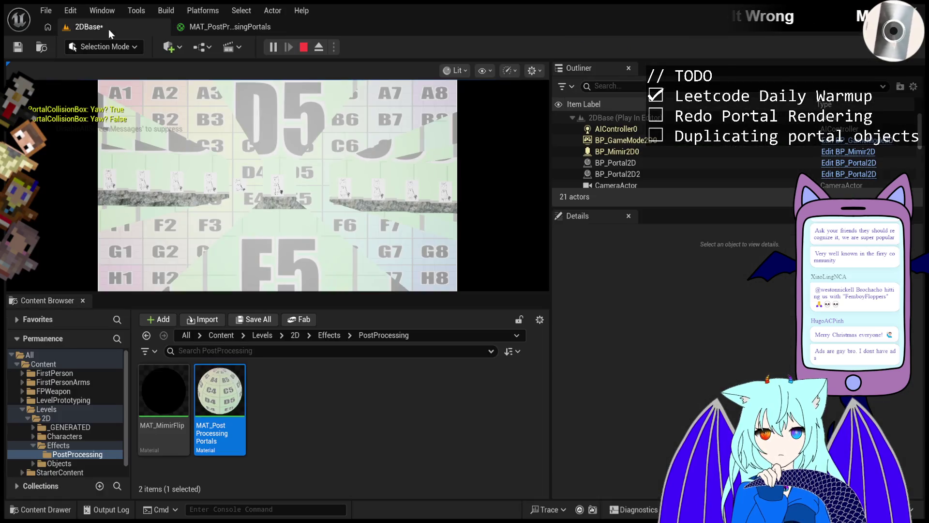
click(300, 406)
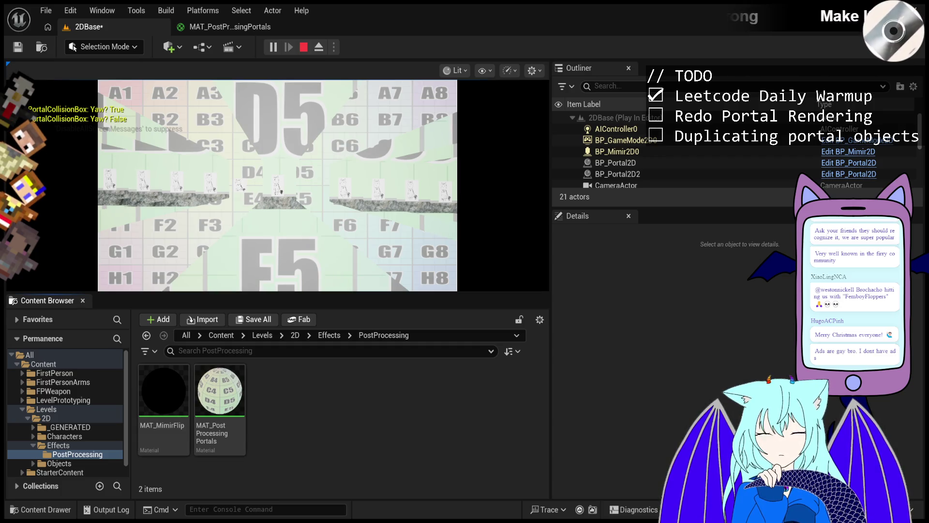
Browse the Content Browser to the PostProcessing folder and open MAT_PostProcessingPortals.
scroll(85, 449, down, 1)
scroll(86, 445, up, 1)
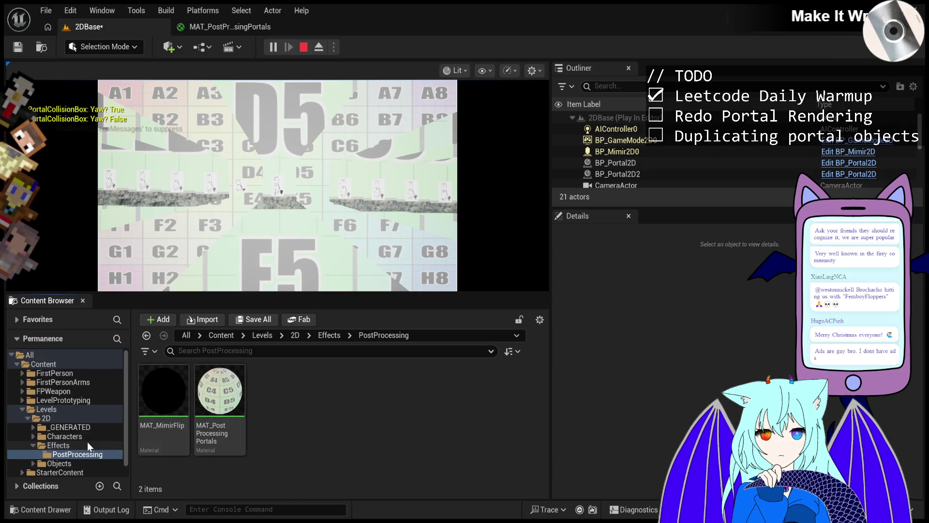
click(88, 435)
double_click(88, 439)
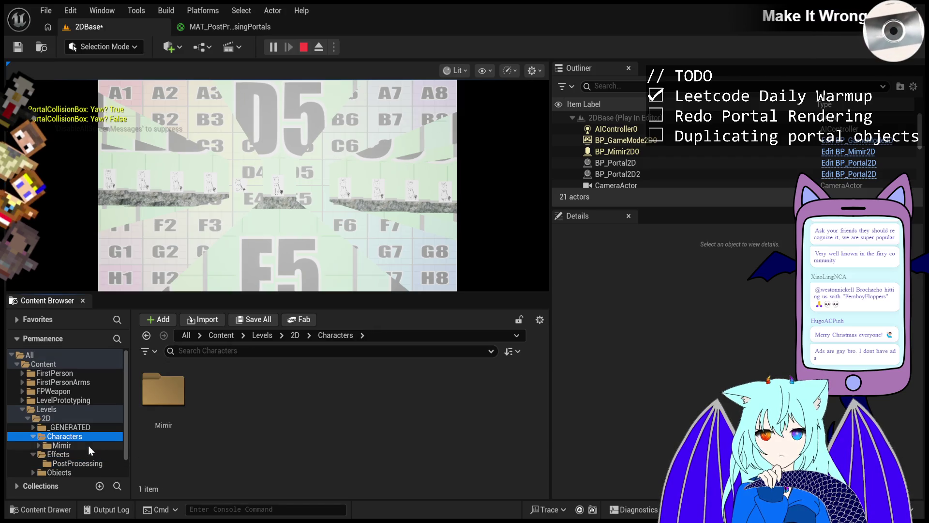
double_click(88, 445)
click(91, 455)
scroll(94, 452, down, 4)
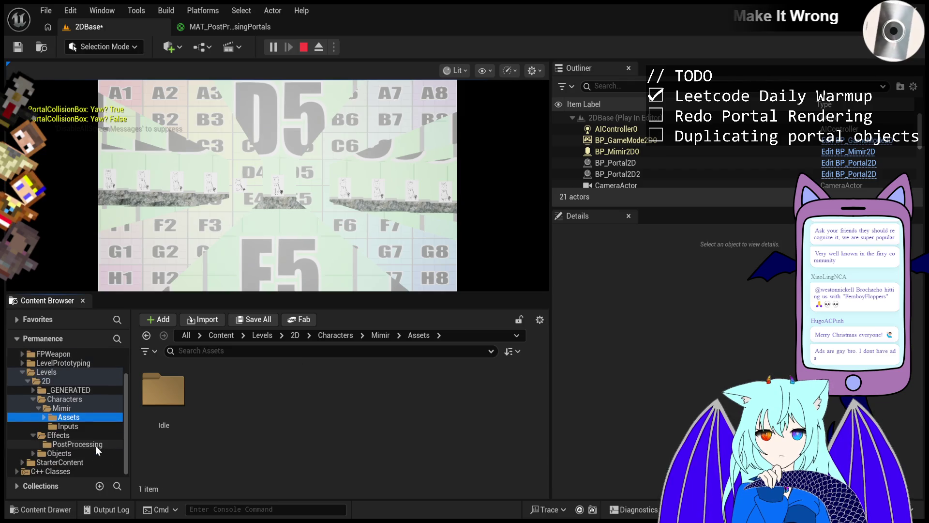
click(94, 445)
double_click(223, 395)
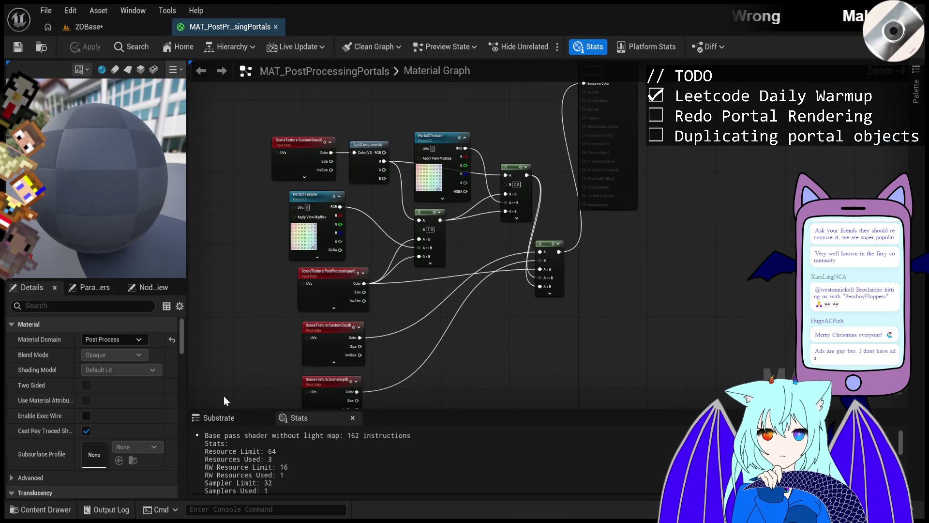
Inspect the Portal1Texture parameter's details, then deselect it to view material-wide settings.
click(302, 200)
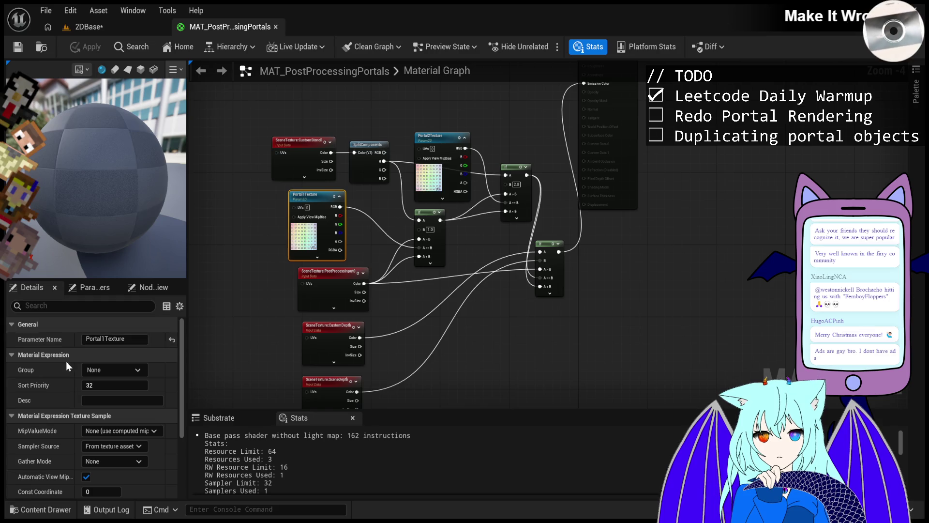
scroll(66, 360, down, 5)
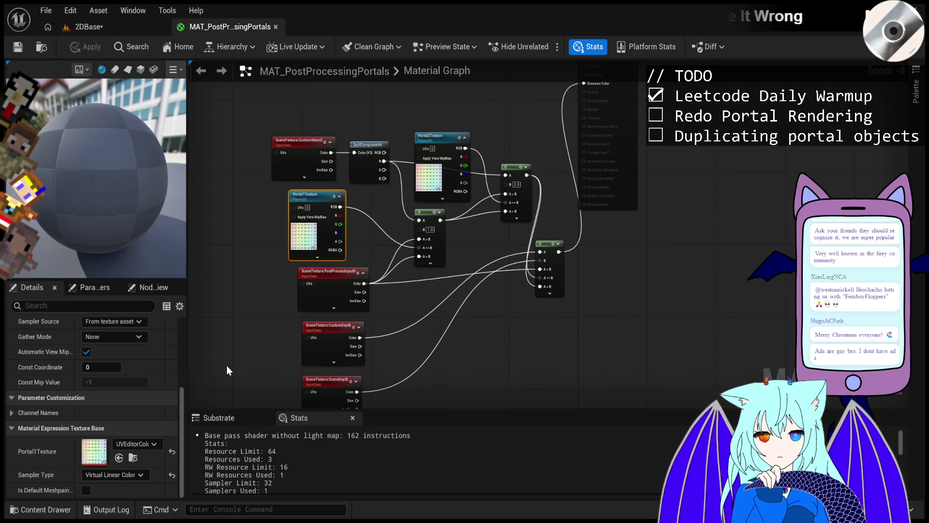
click(543, 373)
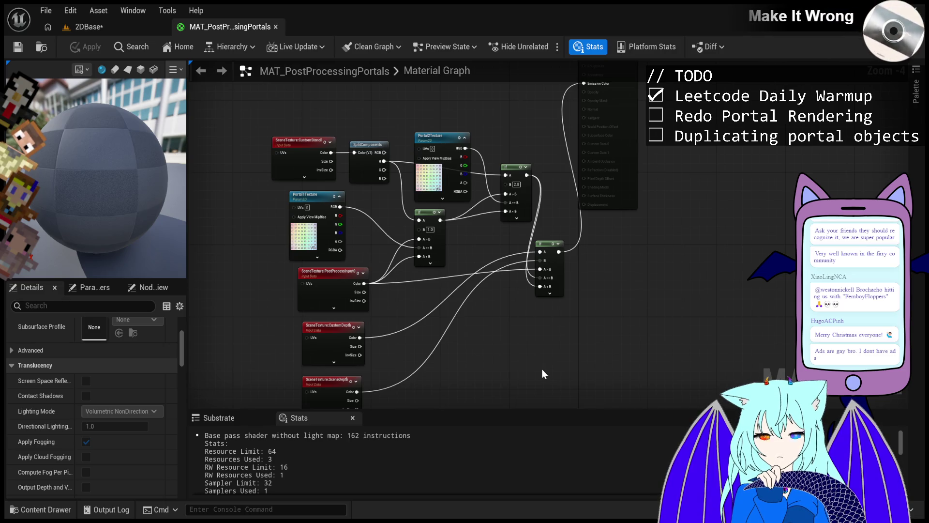
scroll(122, 359, up, 3)
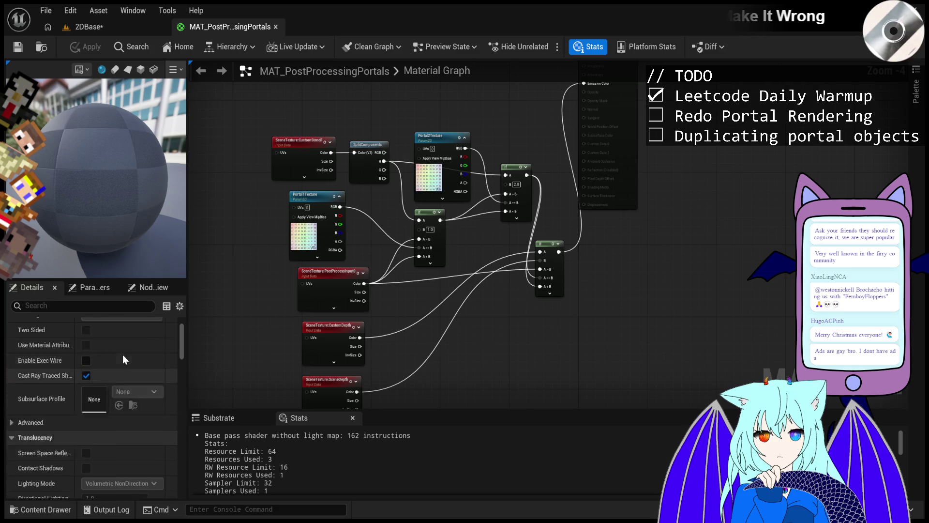
scroll(123, 359, up, 3)
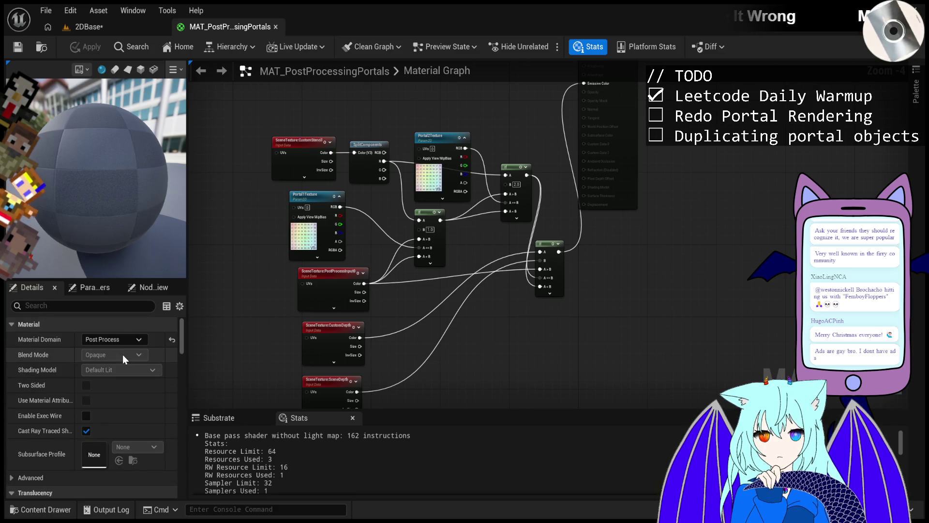
Reselect Portal1Texture to view its Virtual Linear Color sampler settings, then return to 2DBase.
click(296, 200)
scroll(101, 406, down, 5)
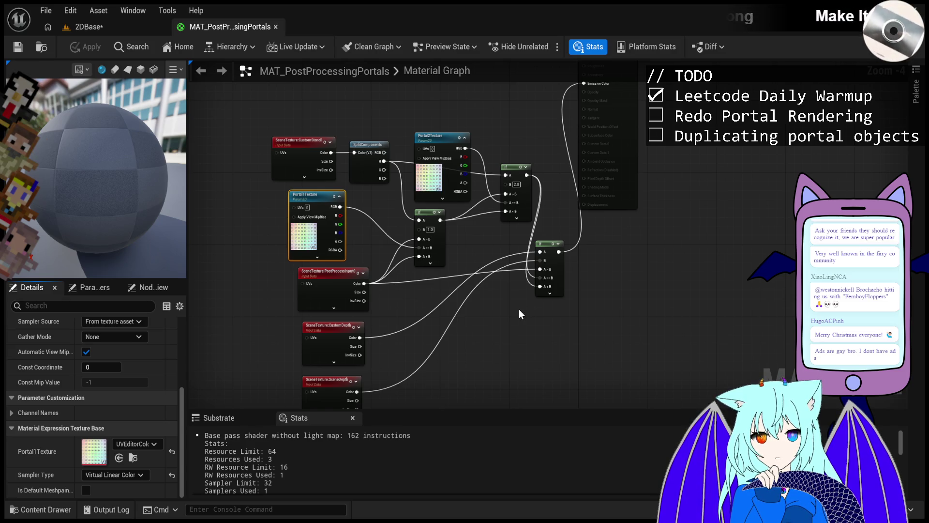
click(89, 27)
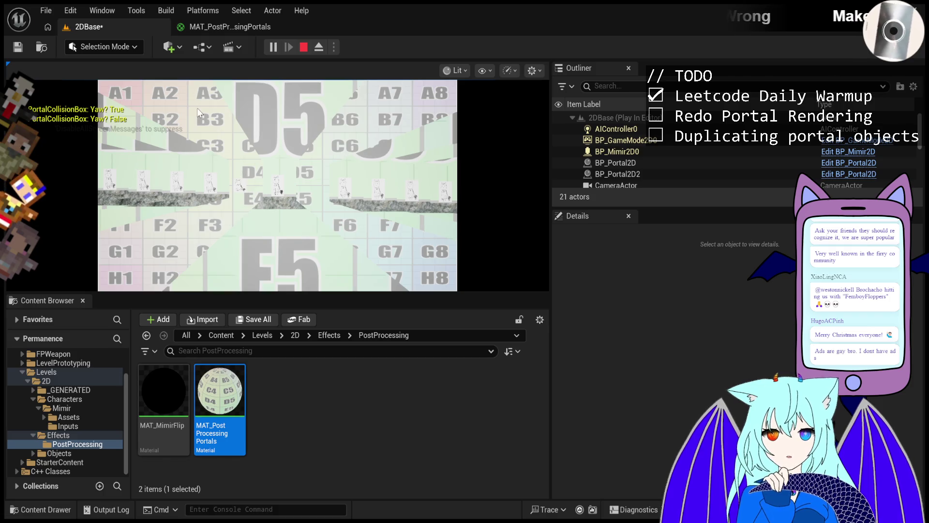
Play-test the 2DBase level, watching the portals duplicate the Mimir actor, then stop Play In Editor.
click(53, 89)
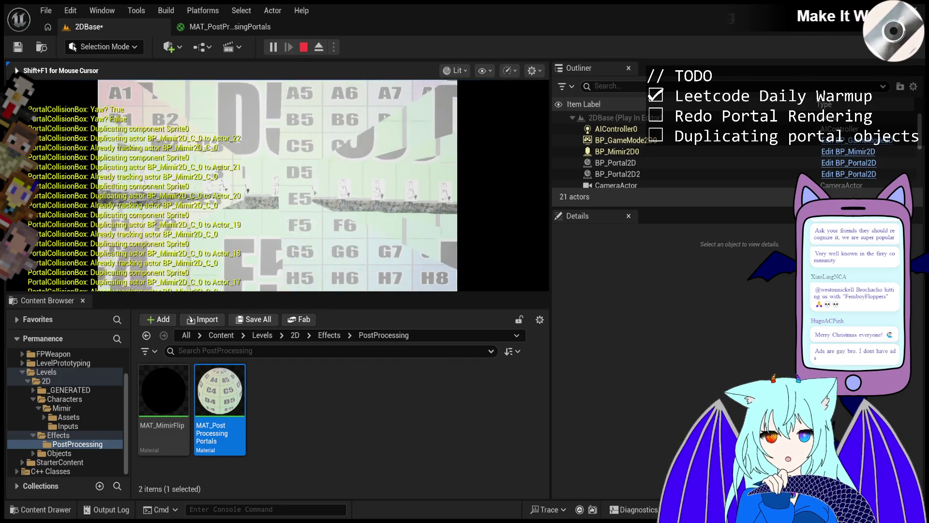
key(Escape)
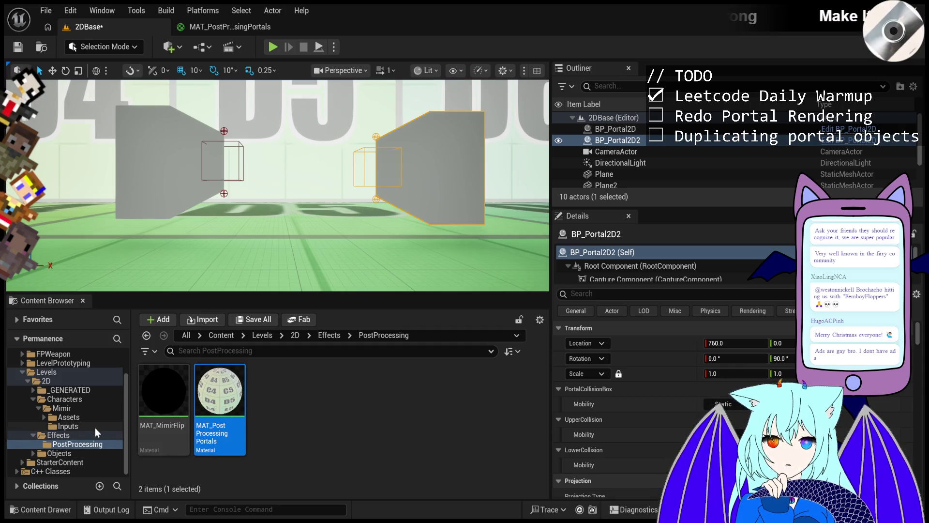
scroll(594, 413, down, 10)
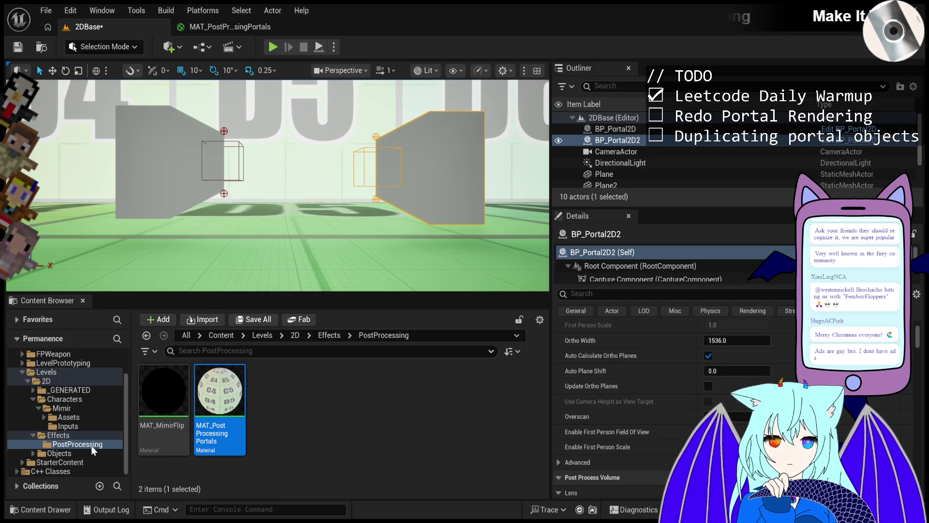
click(280, 423)
click(231, 443)
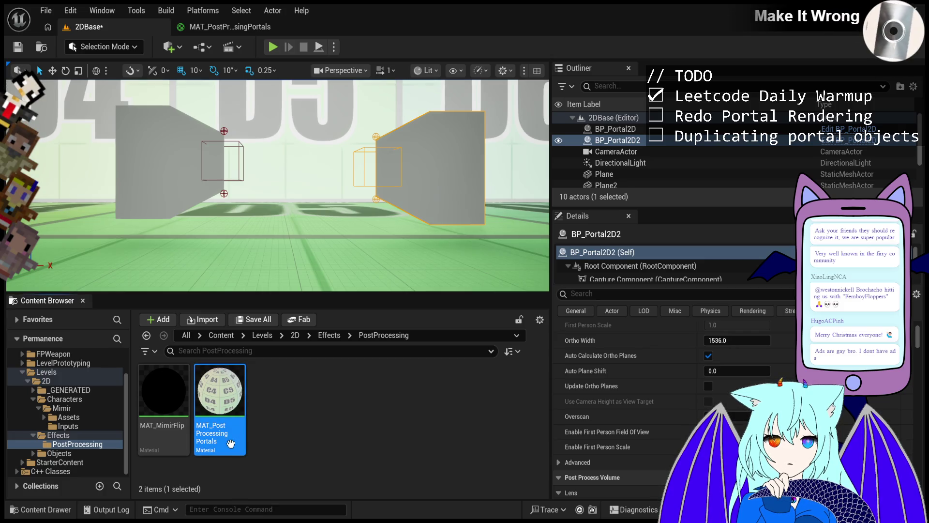
click(410, 454)
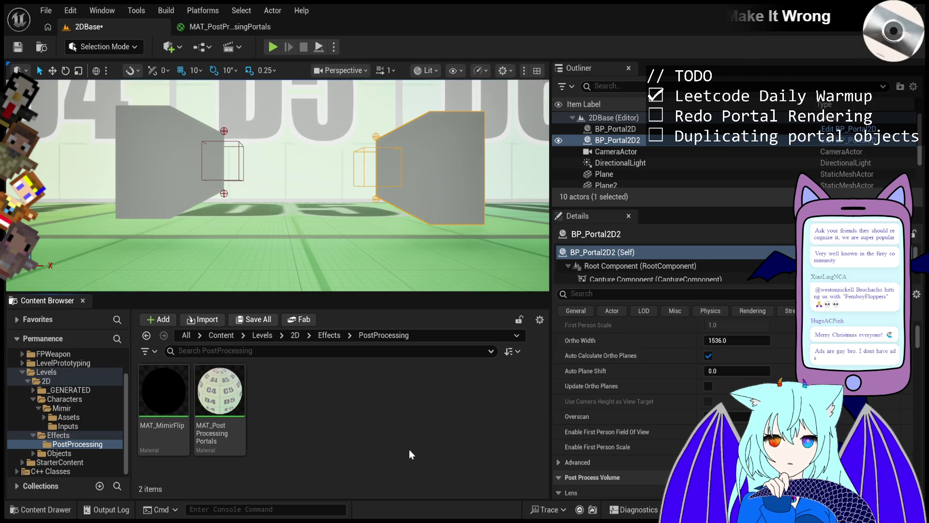
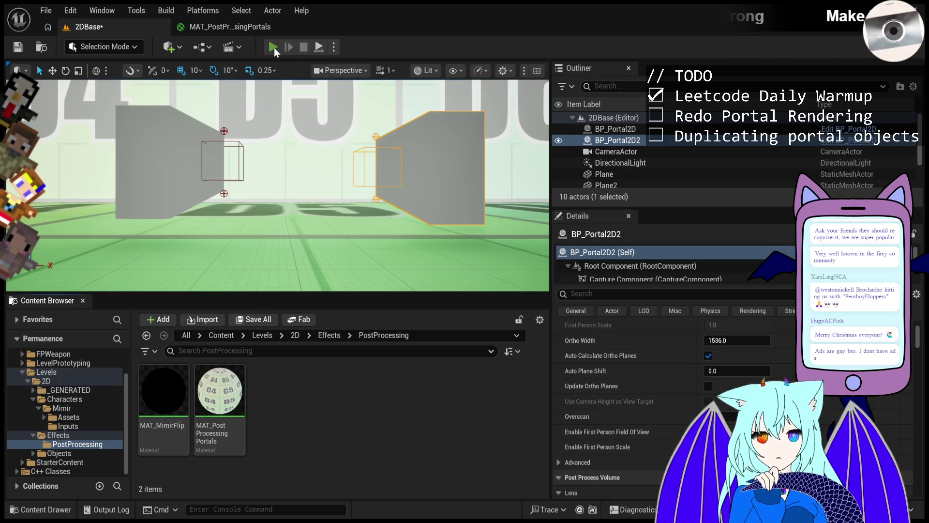
Start Play-in-Editor, select BP_Mimir2D0 in the Outliner and scroll its Details to the camera settings.
click(273, 47)
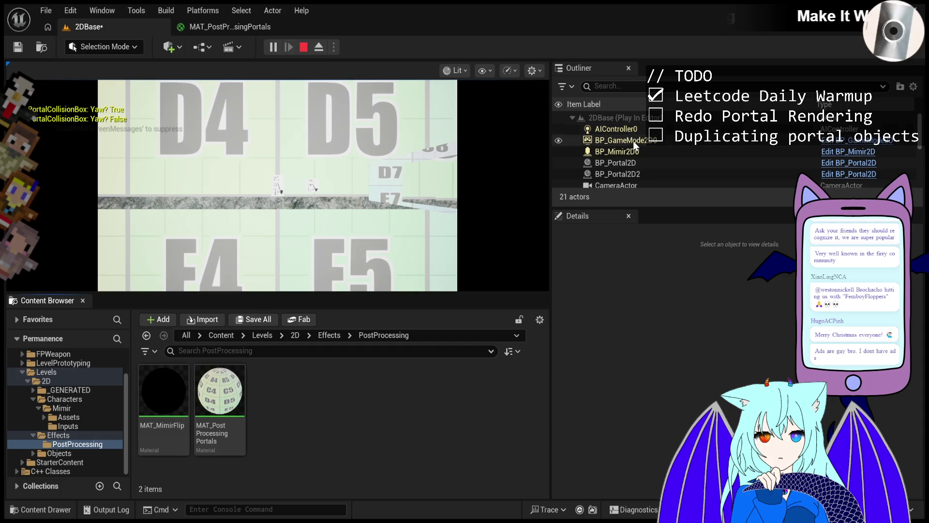
click(632, 154)
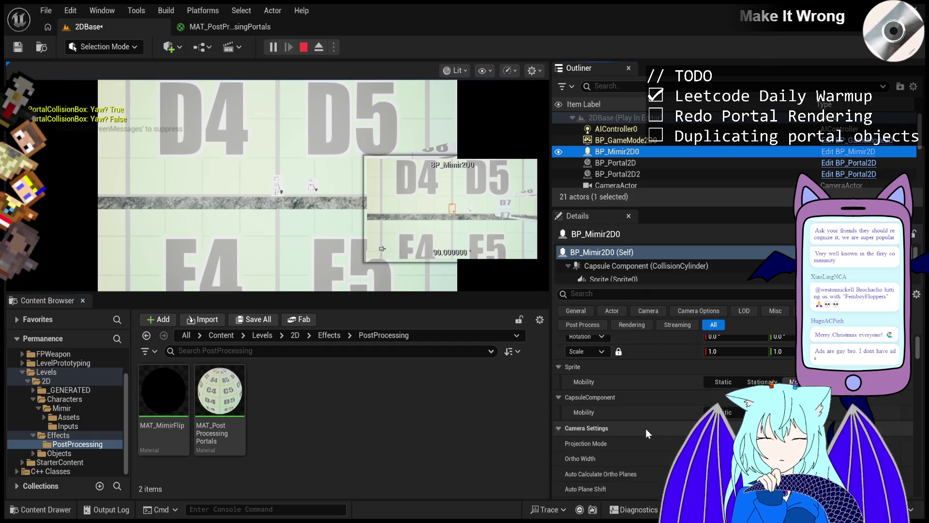
scroll(651, 353, down, 8)
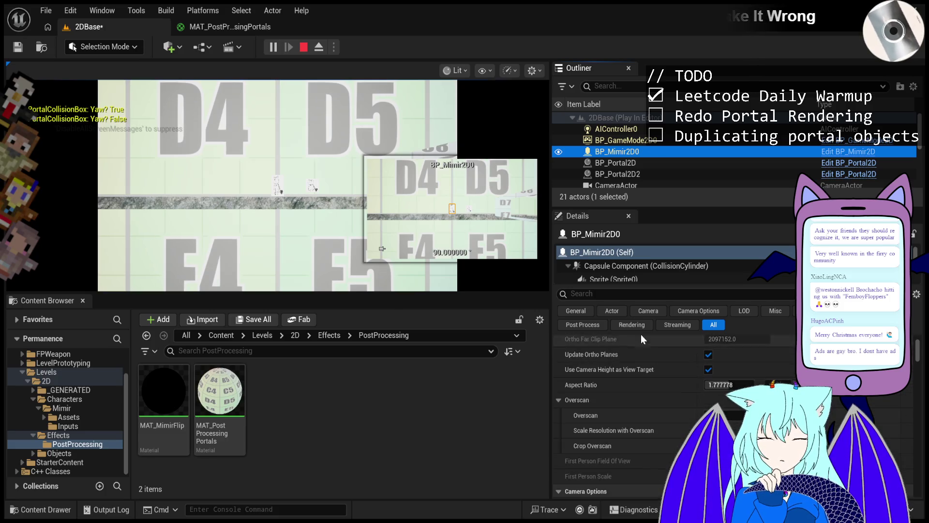
click(621, 294)
Filter the character's Details by PostProcess, collapse Lens and select the Camera component.
text(mat)
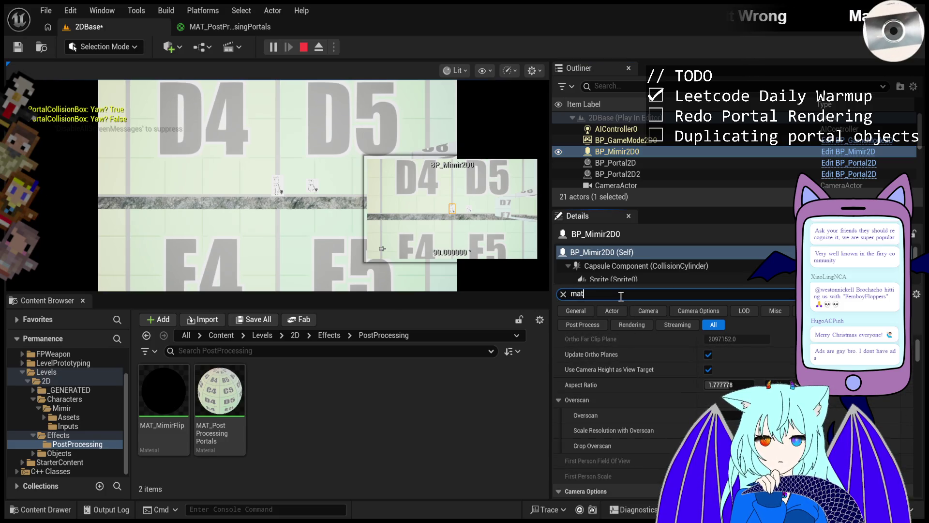
text(erial)
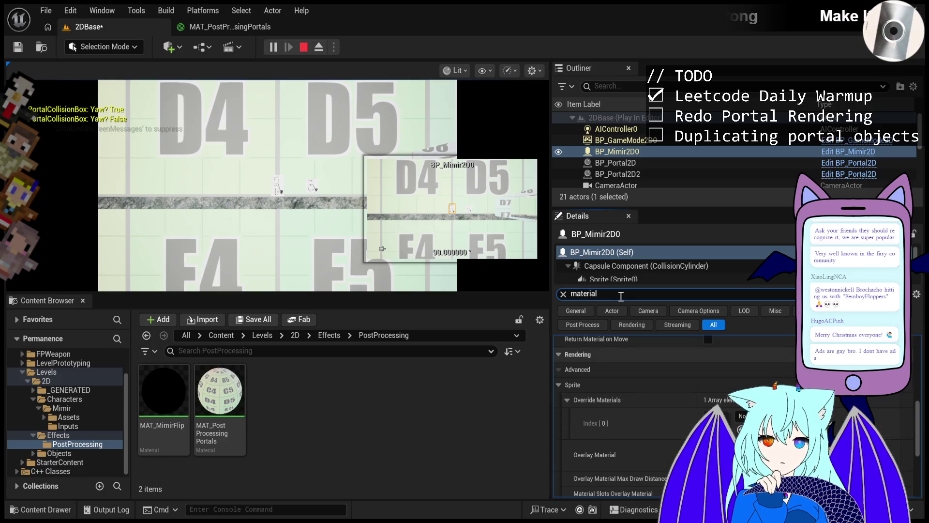
text(PostPro)
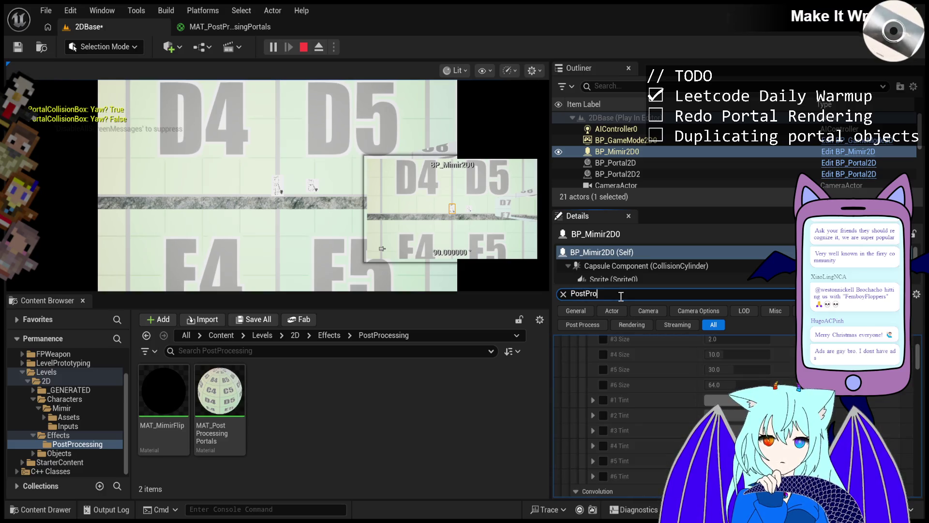
text(cess)
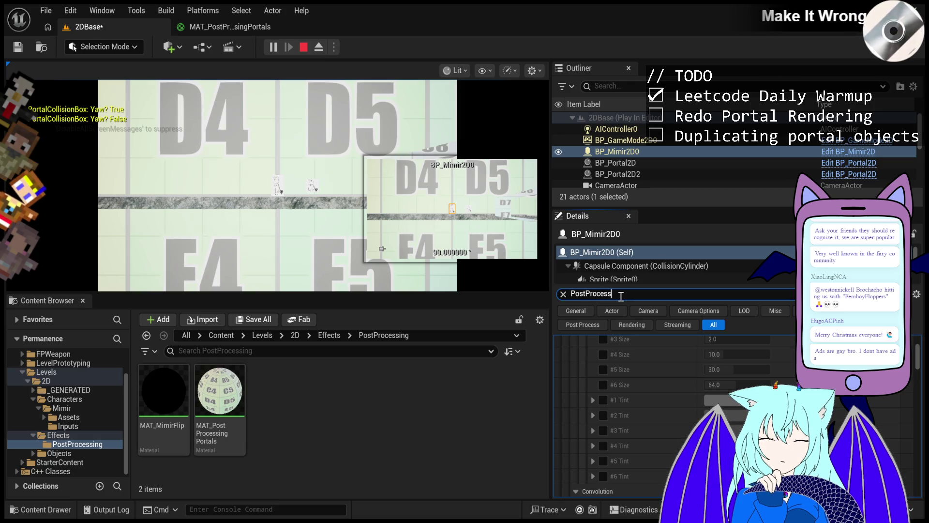
scroll(628, 420, up, 10)
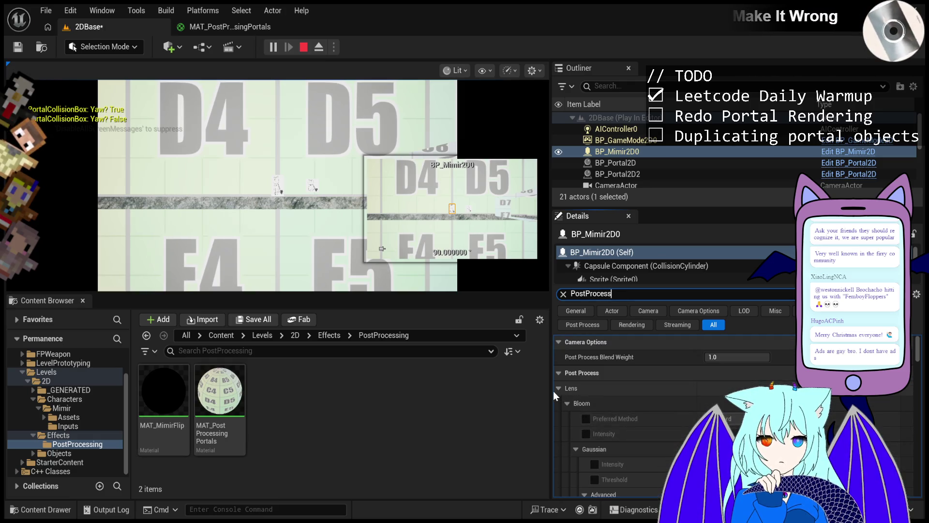
click(558, 388)
scroll(623, 272, down, 2)
scroll(622, 272, up, 1)
click(622, 272)
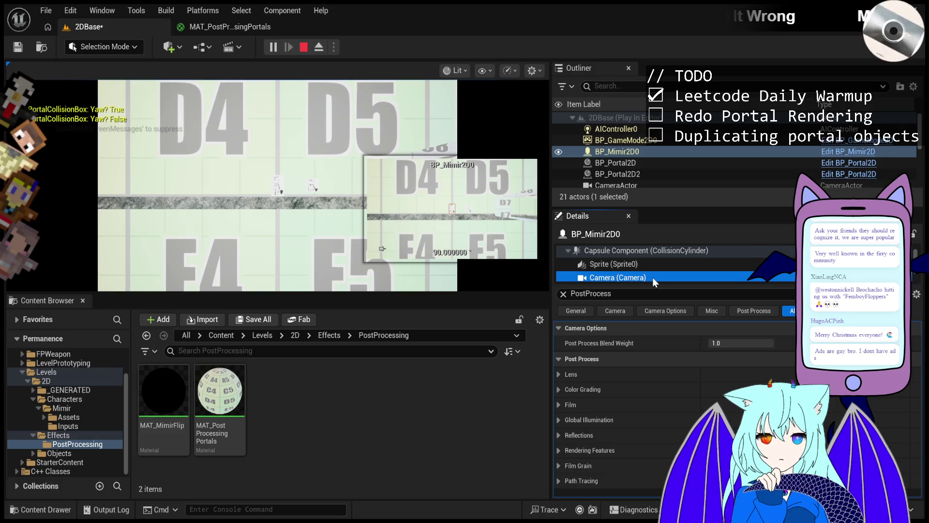
Reselect the Camera component and clear the PostProcess filter to show its full property list.
scroll(650, 268, down, 1)
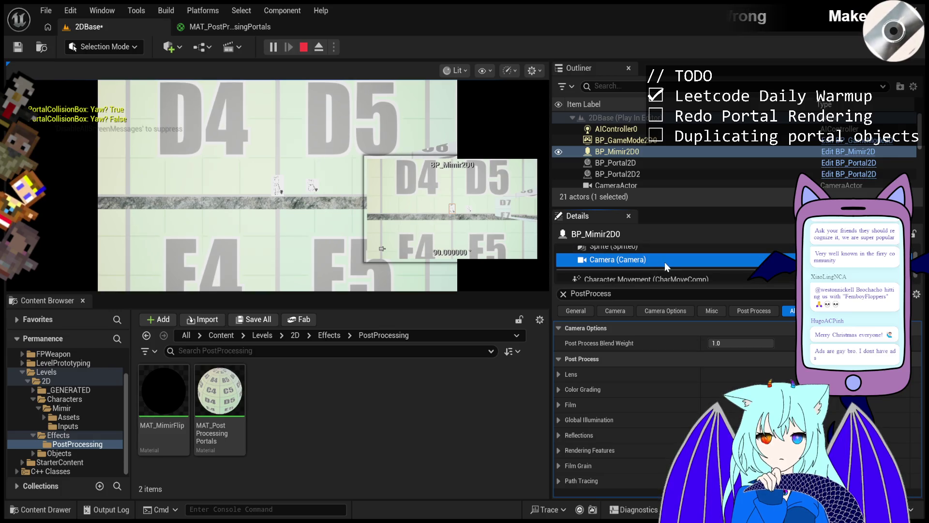
key(Up)
click(585, 260)
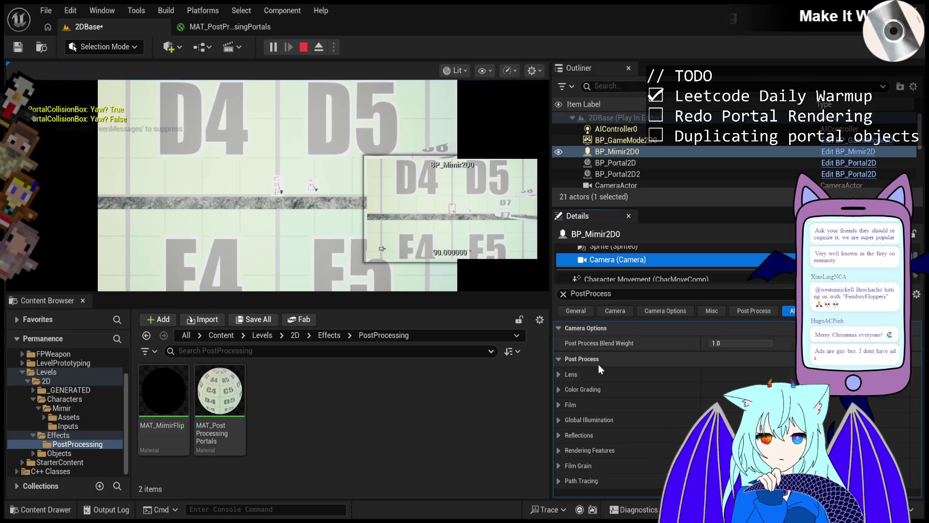
click(563, 294)
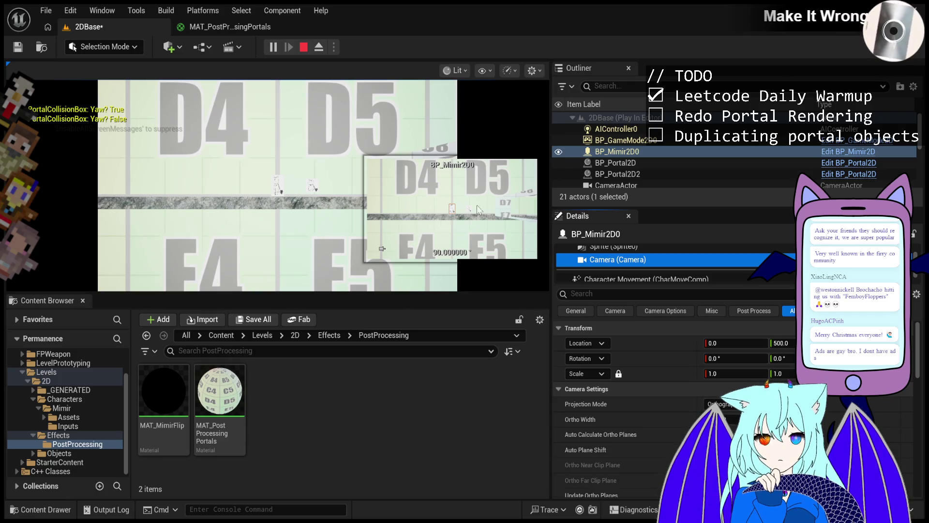
Filter the camera's Details for the Post Process Materials property.
click(624, 293)
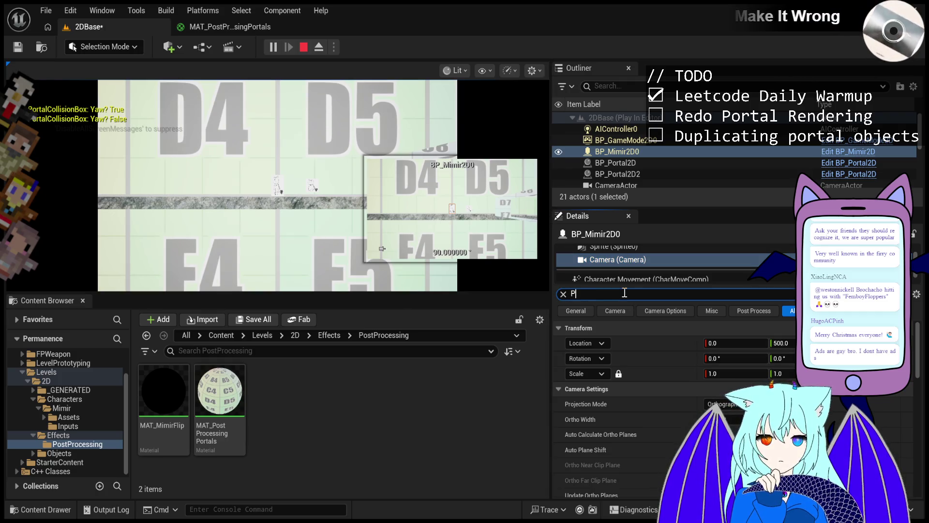
text(ostProc)
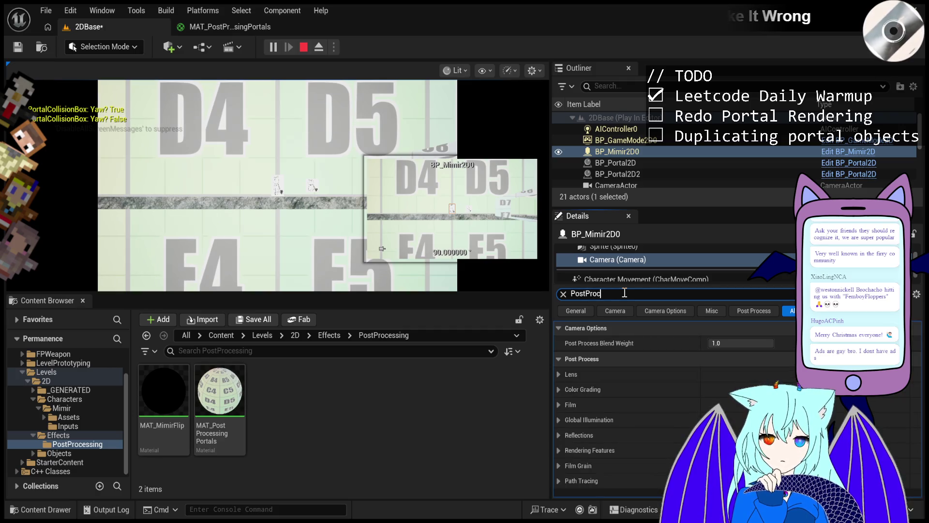
text(essM)
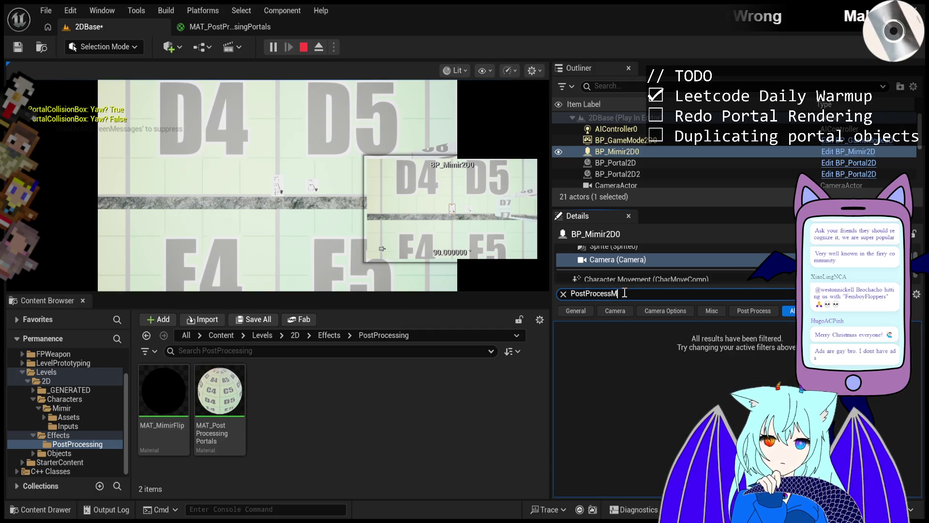
text(aterial)
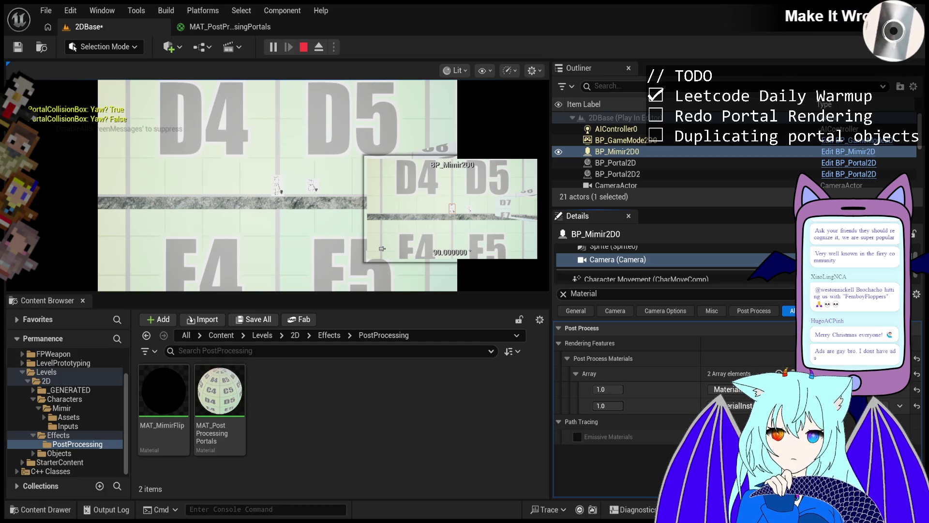
Reselect the Camera component, then switch to the MAT_PostProcessingPortals material graph.
click(617, 259)
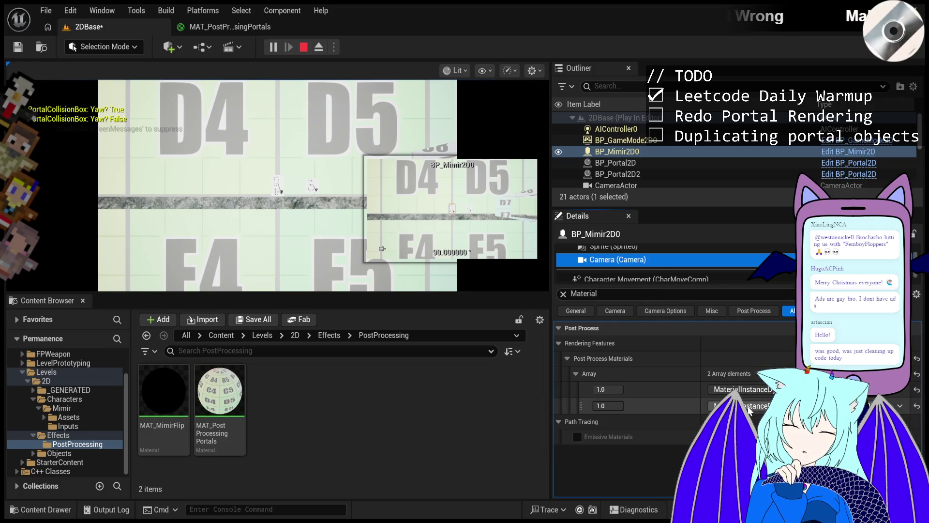
click(246, 27)
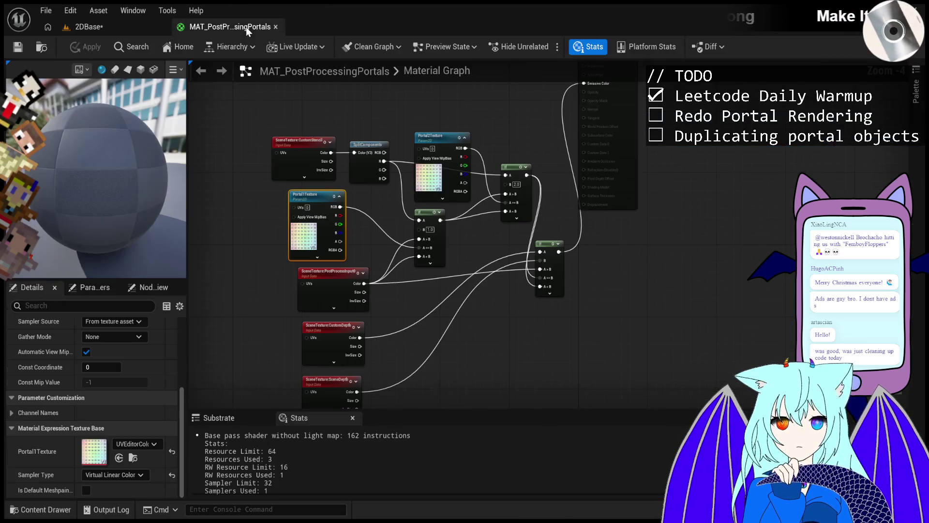
Deselect graph nodes and show the Portal1Texture and Portal2Texture parameters with their textures.
scroll(323, 160, up, 2)
scroll(358, 261, up, 1)
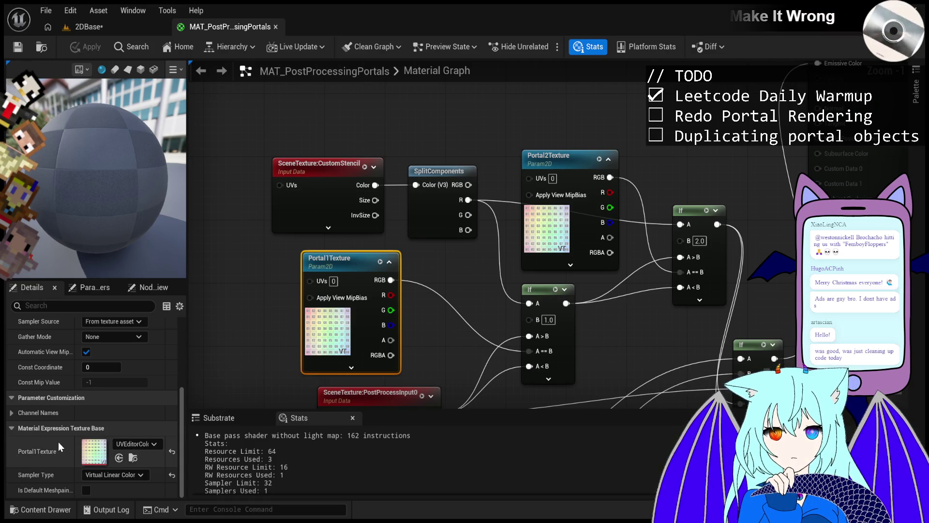
drag(244, 335, 265, 292)
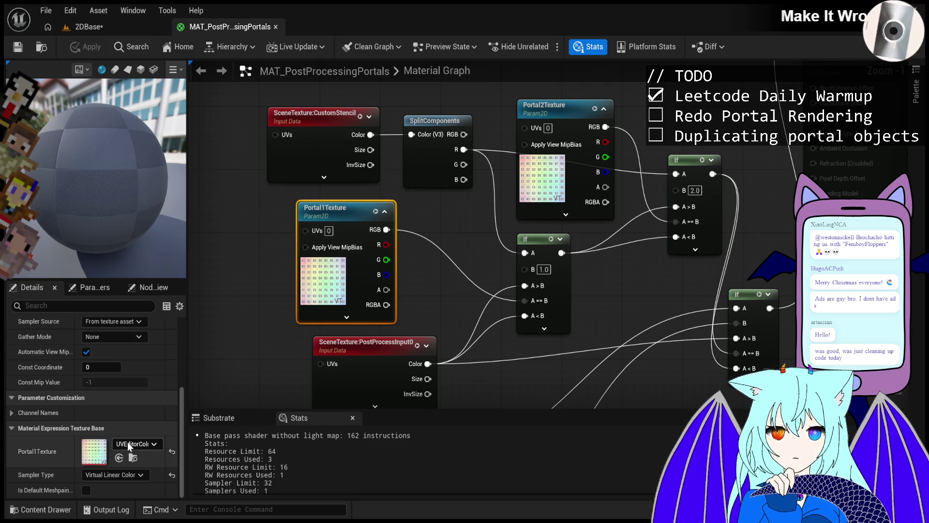
click(225, 260)
click(85, 288)
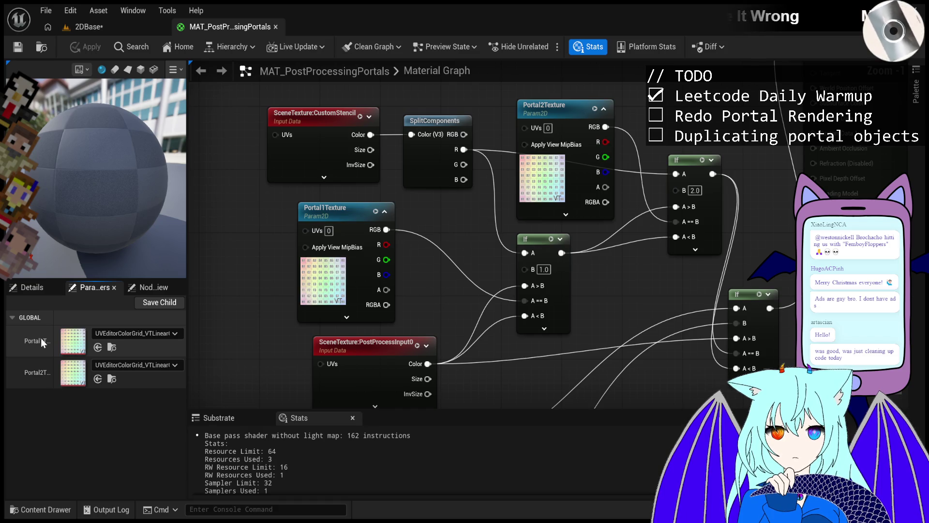
Widen the Parameters panel and launch Play In Editor with Alt+P.
mouse_move(186, 400)
mouse_down()
mouse_move(304, 402)
mouse_move(267, 402)
mouse_up()
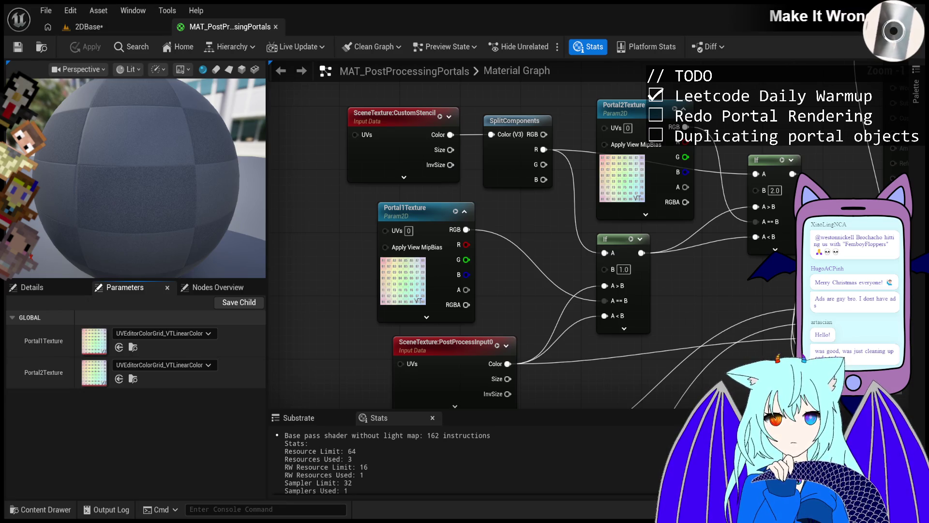
key(alt+p)
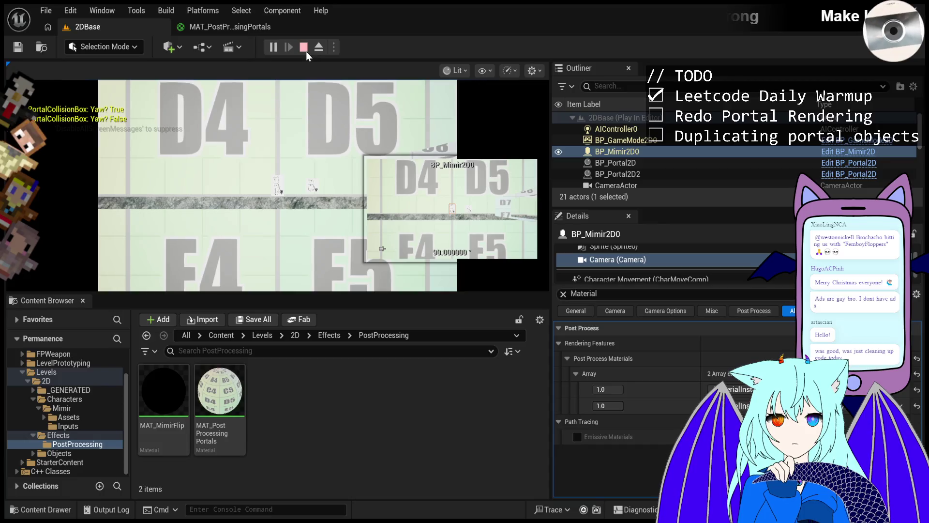
Release the mouse from the game with Shift+F1 and stop the play session.
key(shift+F1)
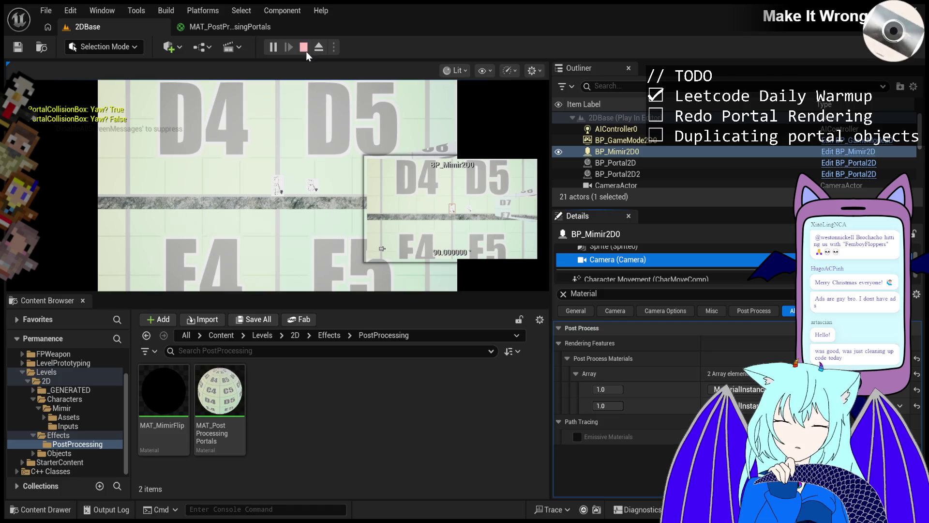
click(306, 51)
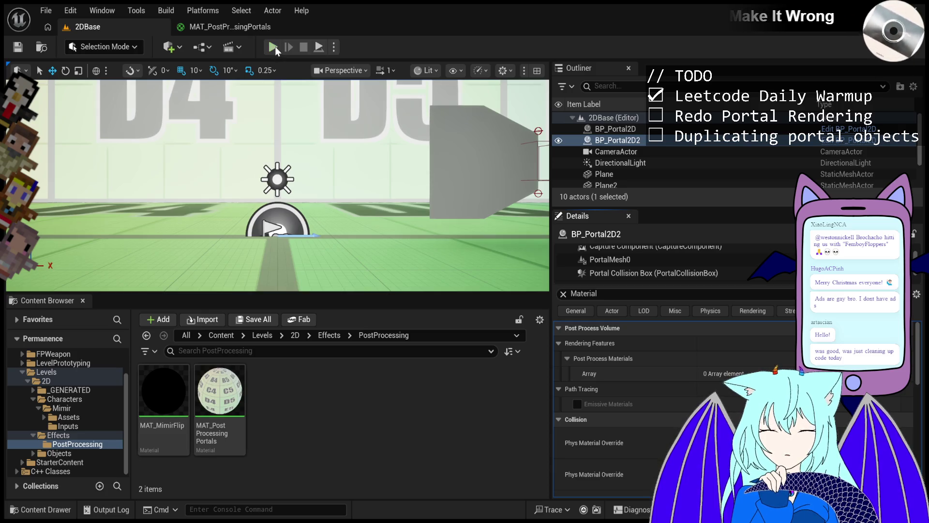
Start Play In Editor on the 2DBase level again.
click(274, 47)
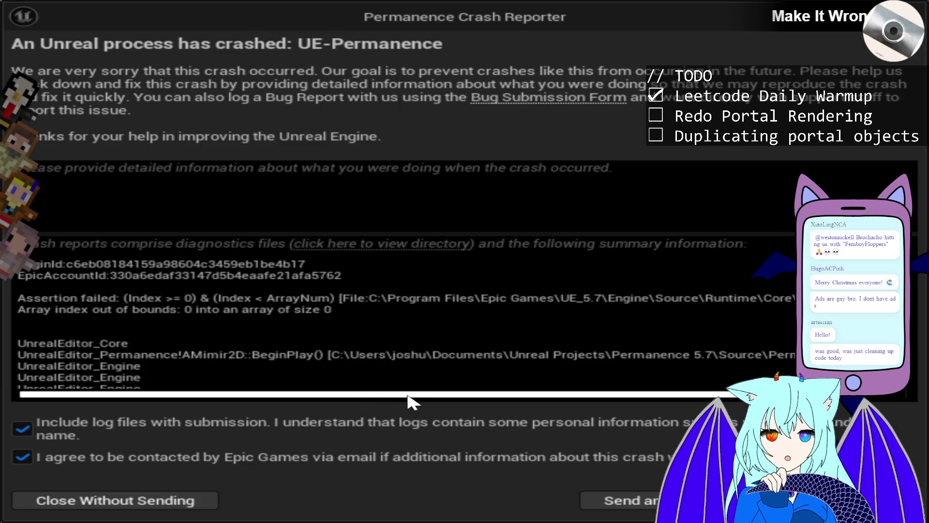
drag(407, 396, 729, 393)
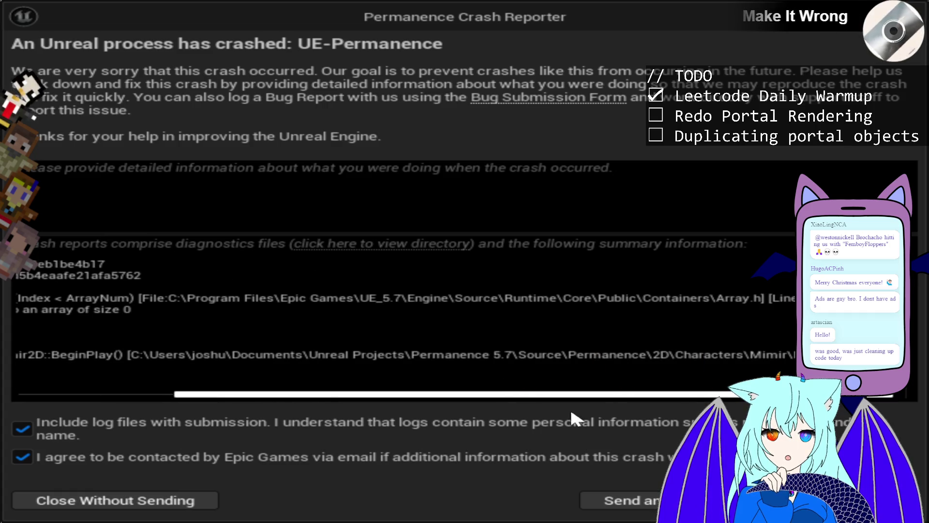
click(167, 393)
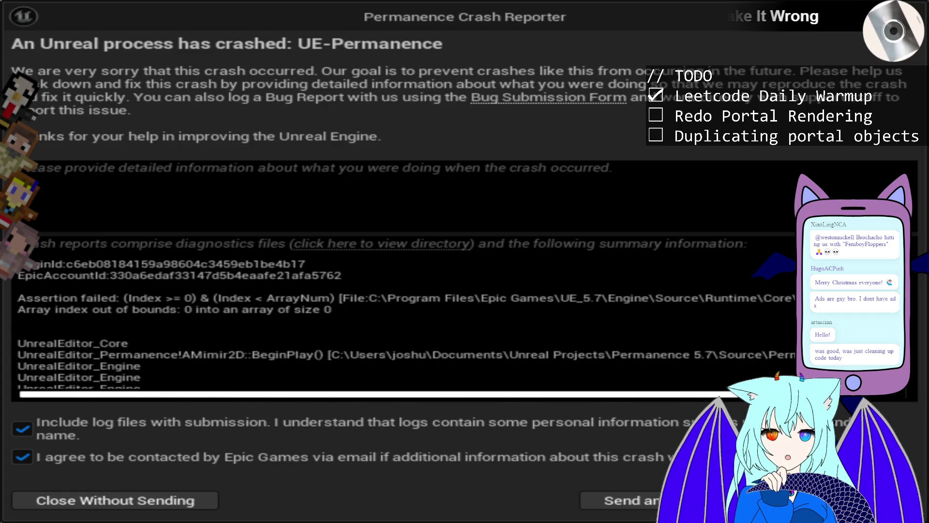